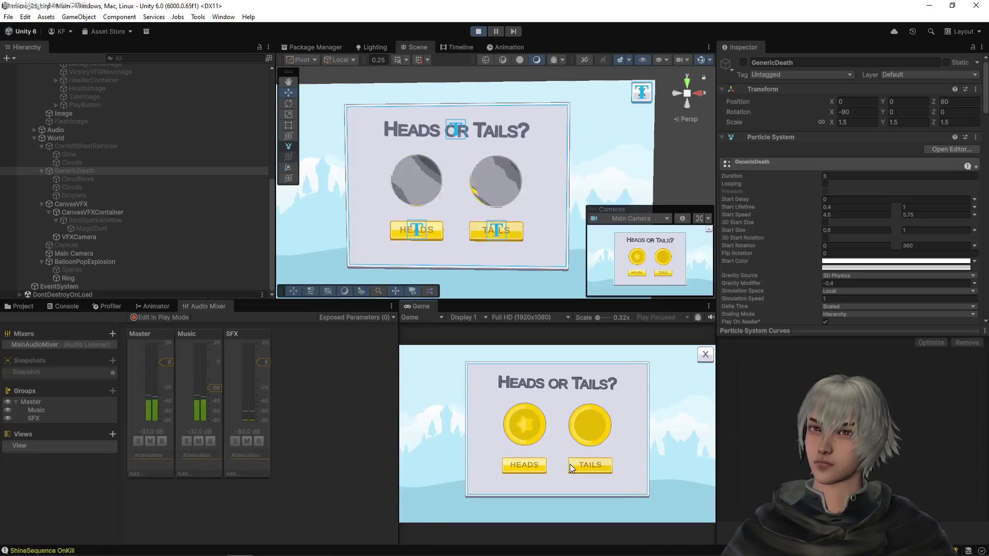
# - Play three tosses (tails, heads, tails), returning to the Heads or Tails? choice after each
pyautogui.click(570, 464)
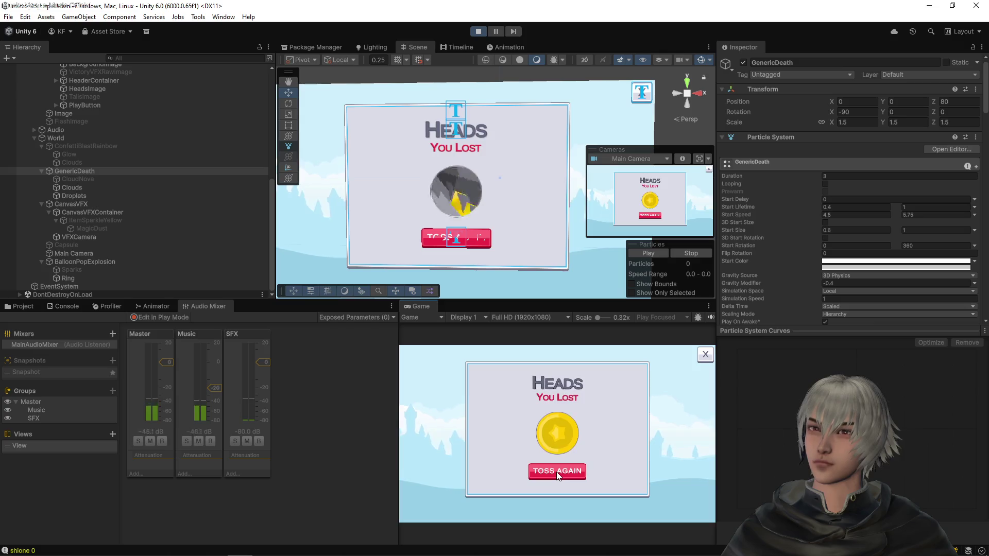
pyautogui.click(556, 472)
pyautogui.click(533, 462)
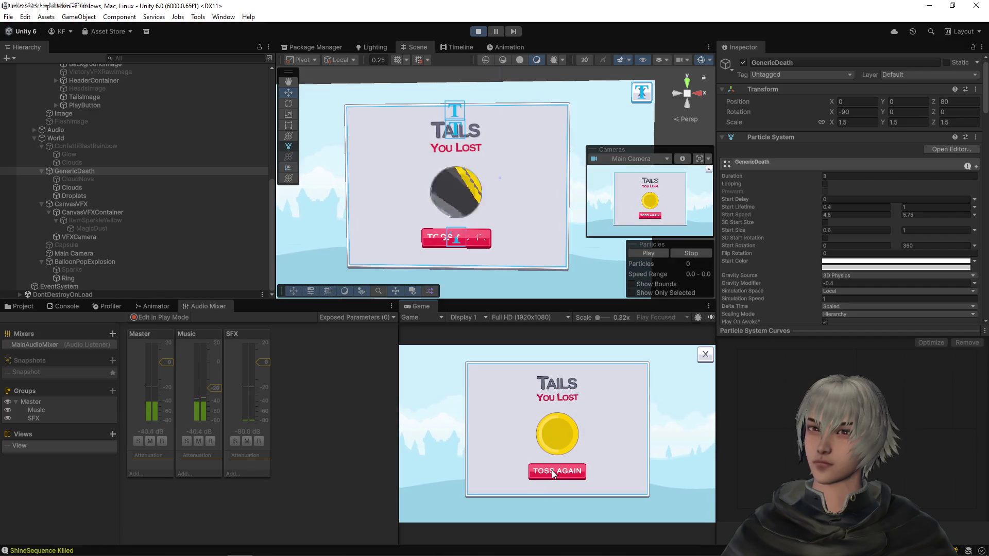
pyautogui.click(552, 470)
pyautogui.click(592, 465)
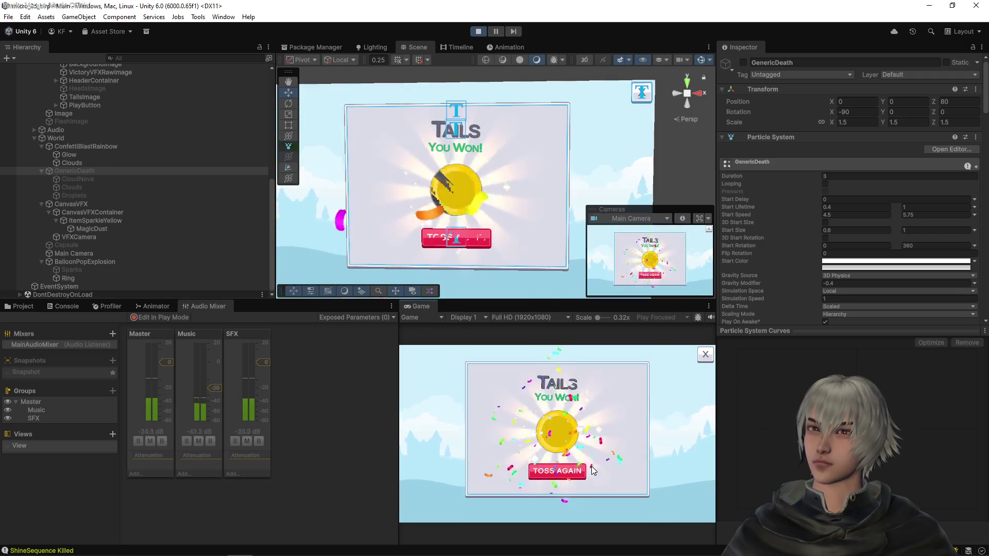
pyautogui.click(549, 471)
# - Review ConfettiBlastRainbow's particle system modules in the Inspector, then exit Play mode
pyautogui.click(113, 148)
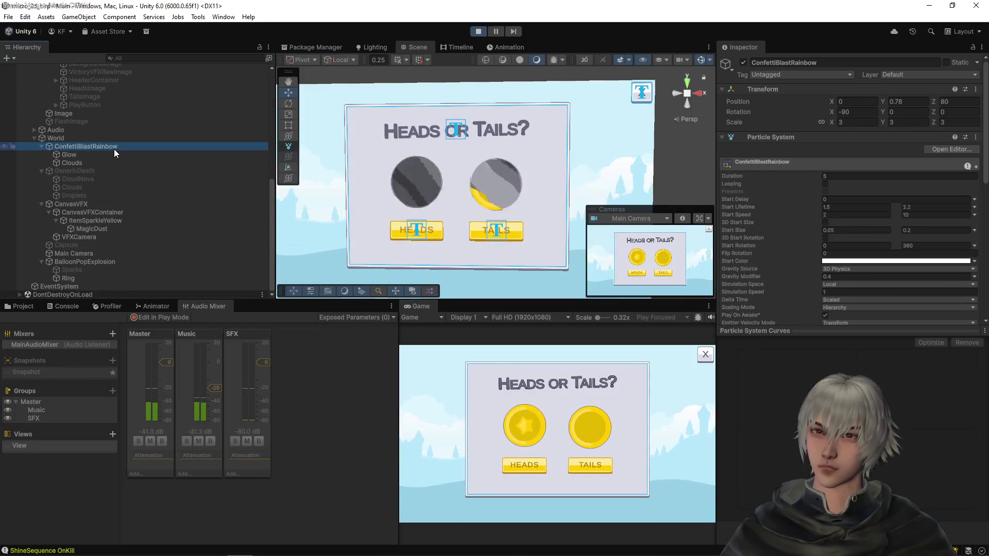
pyautogui.scroll(-10, 771, 224)
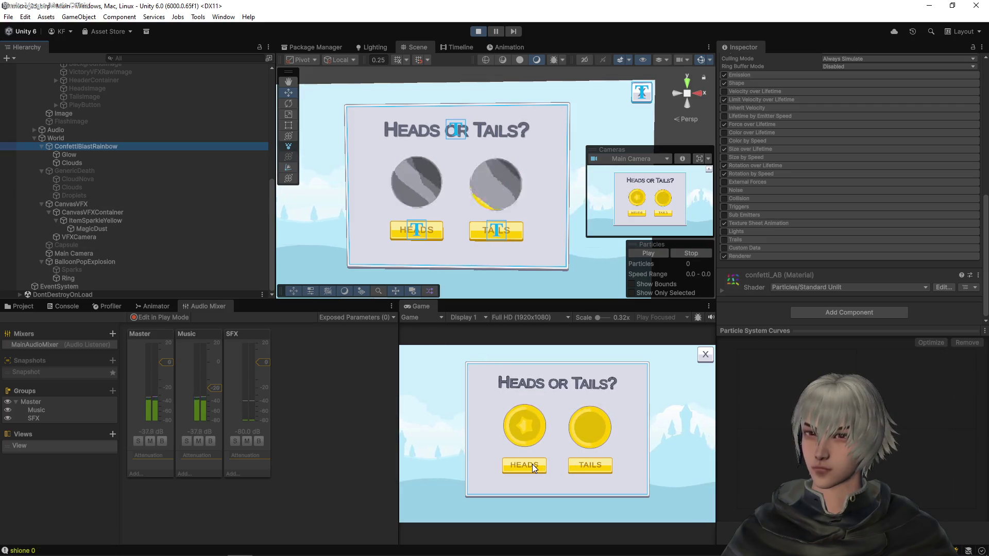
pyautogui.click(480, 31)
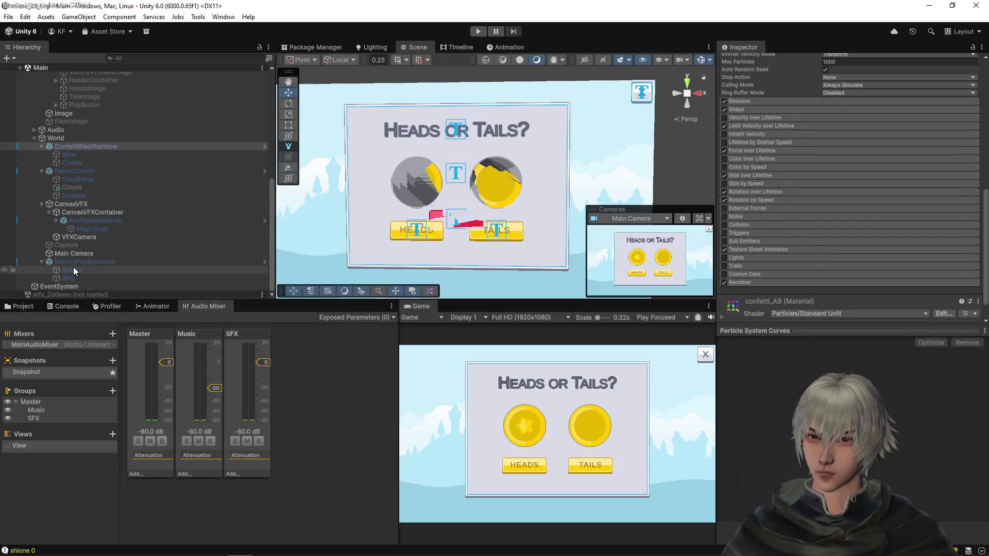
# - Route BalloonPopExplosion's Audio Source output to the SFX group of MainAudioMixer
pyautogui.click(74, 265)
pyautogui.scroll(-5, 855, 258)
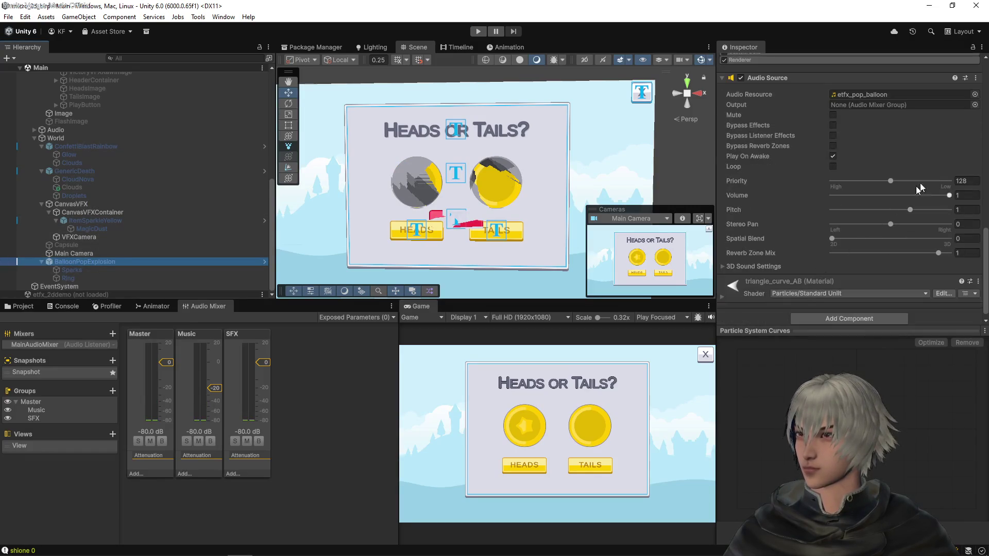
pyautogui.click(974, 105)
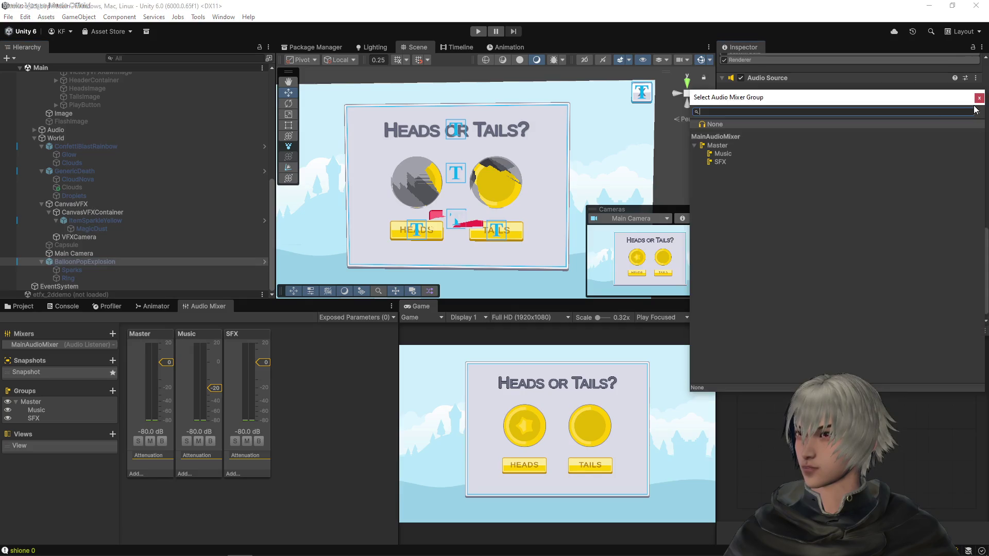
pyautogui.click(725, 161)
pyautogui.doubleClick(725, 161)
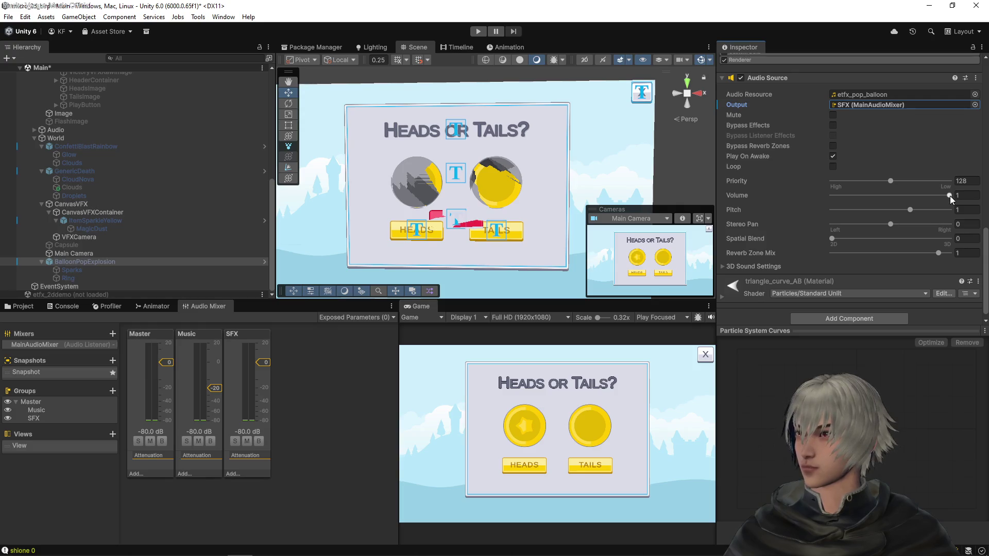
# - Lower the pop sound's volume to 0.75, save the scene, and select GenericDeath
pyautogui.moveTo(949, 196); pyautogui.dragTo(913, 197)
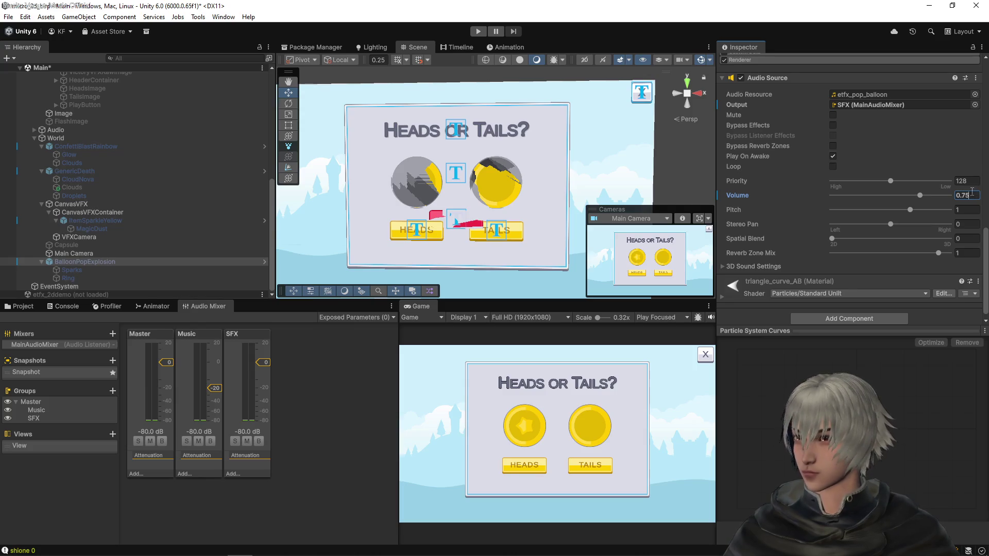
pyautogui.hotkey('ctrl', 's')
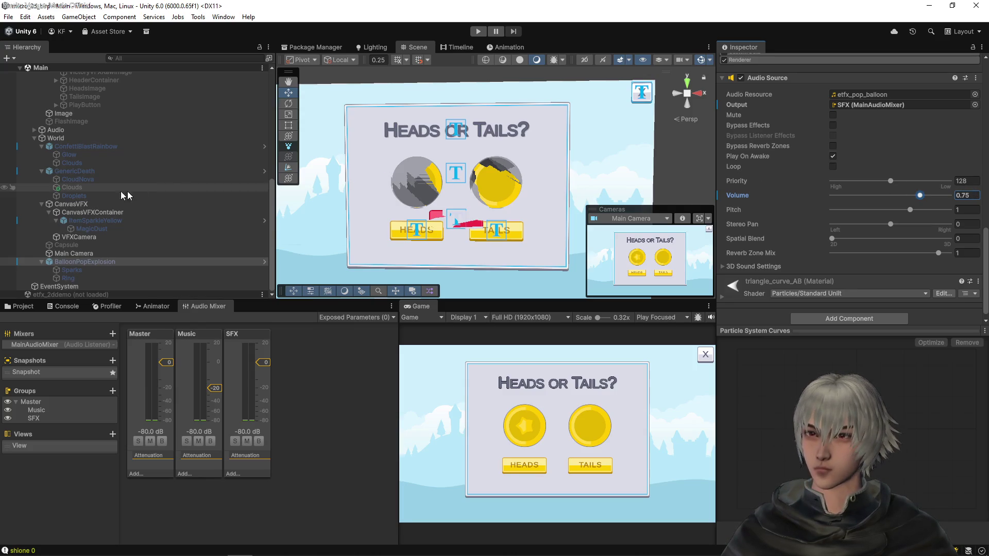
pyautogui.click(75, 172)
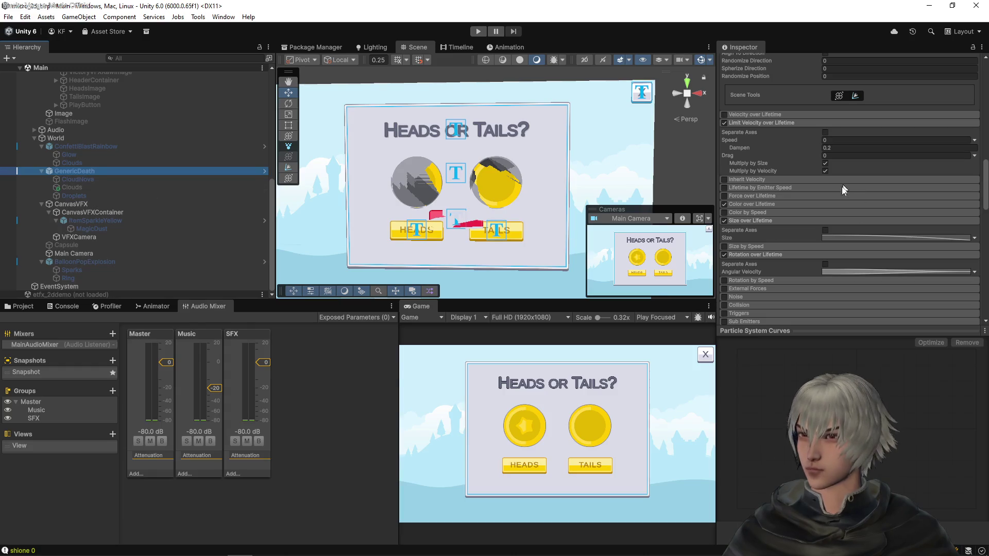
# - Raise GenericDeath's Audio Source volume to 0.404 and run the game to test sounds
pyautogui.scroll(-10, 844, 190)
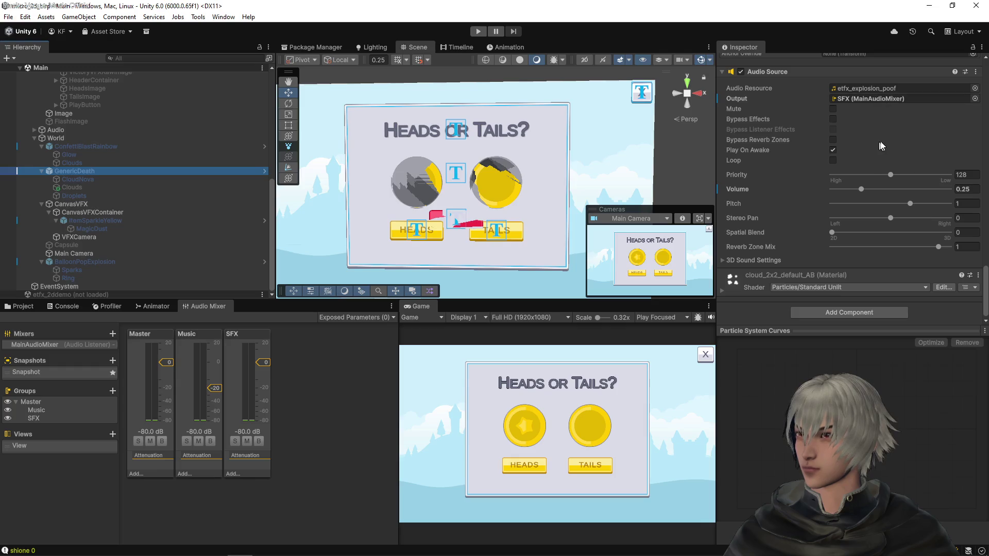
pyautogui.moveTo(864, 190); pyautogui.dragTo(879, 189)
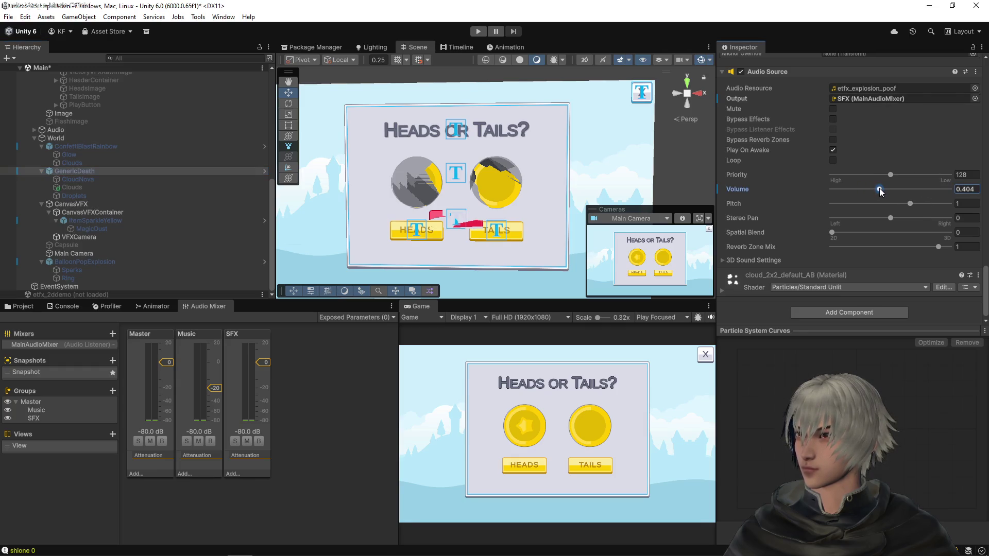
pyautogui.click(476, 31)
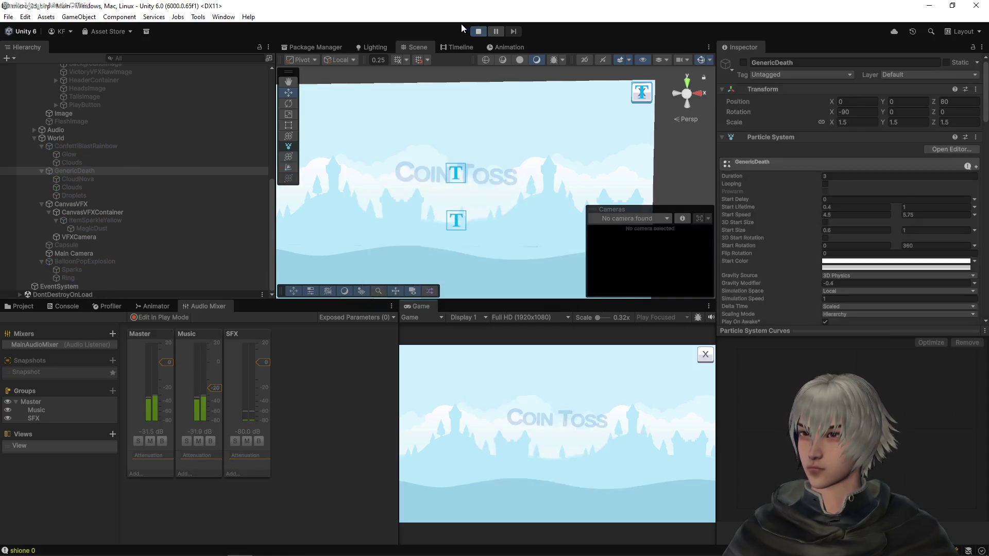
# - Start a heads toss from the Coin Toss title, then enter 0.3 as GenericDeath's volume
pyautogui.click(538, 457)
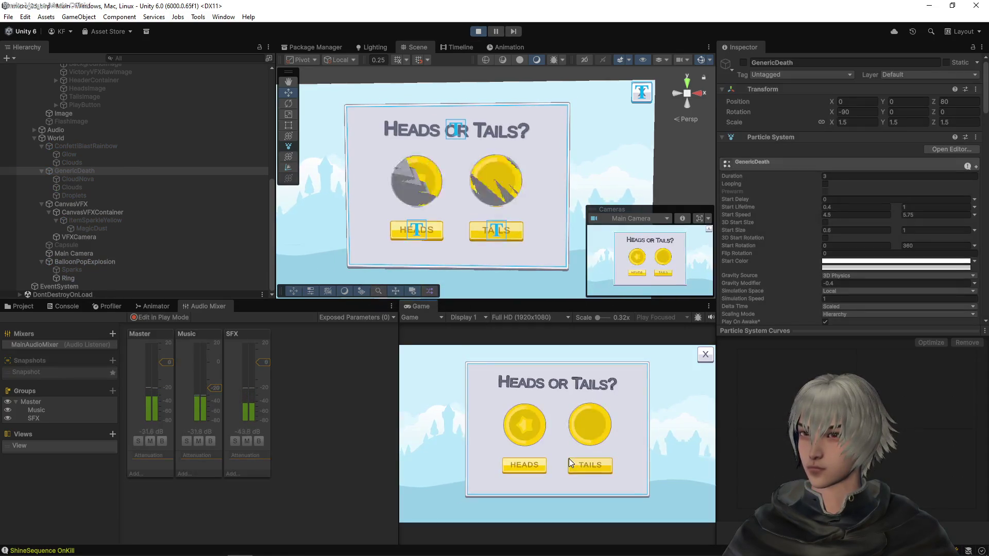
pyautogui.click(508, 459)
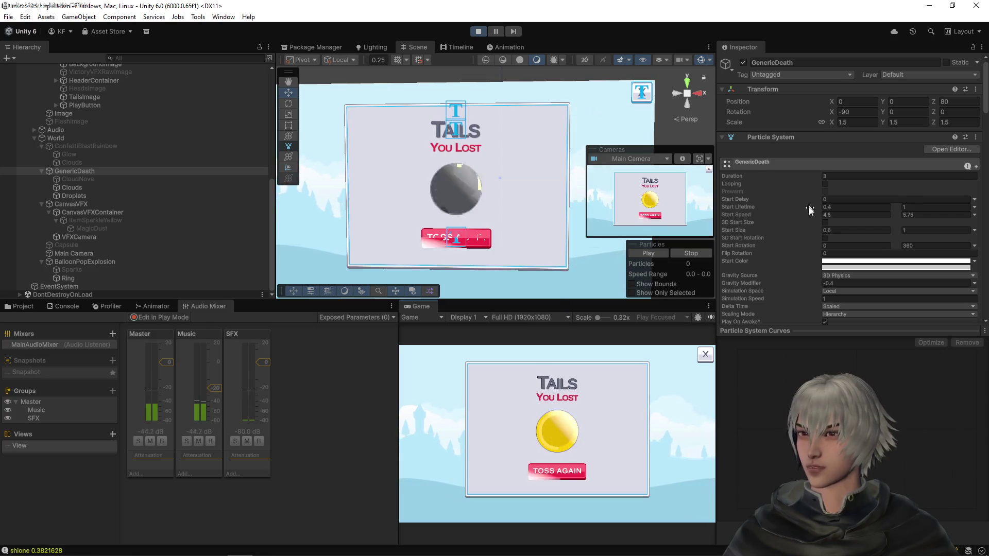
pyautogui.scroll(-2, 808, 210)
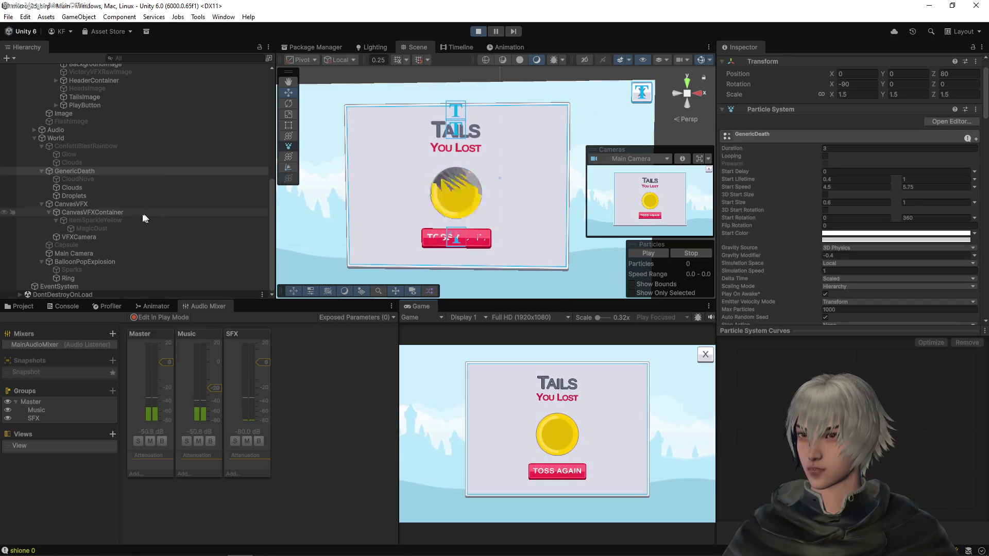
pyautogui.scroll(-15, 781, 252)
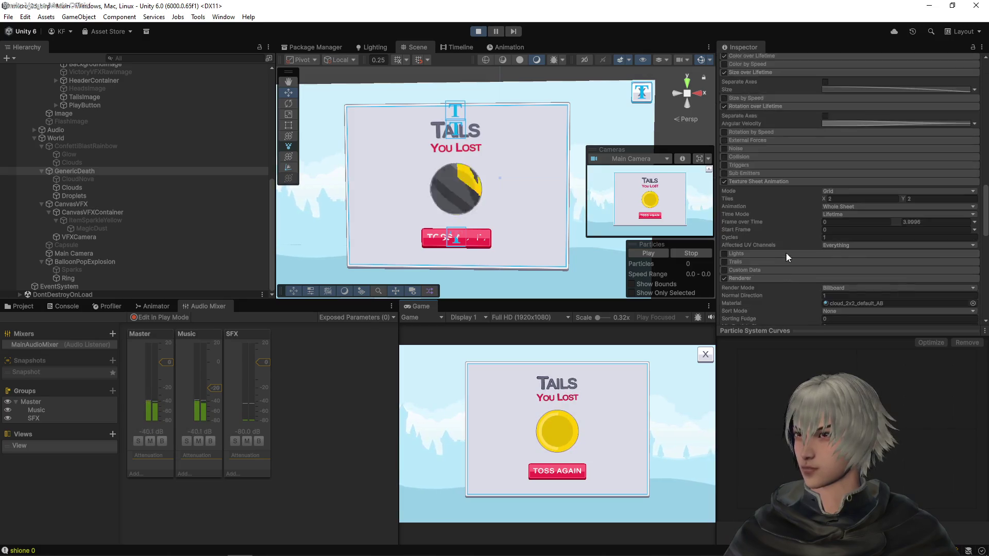
pyautogui.scroll(-10, 786, 253)
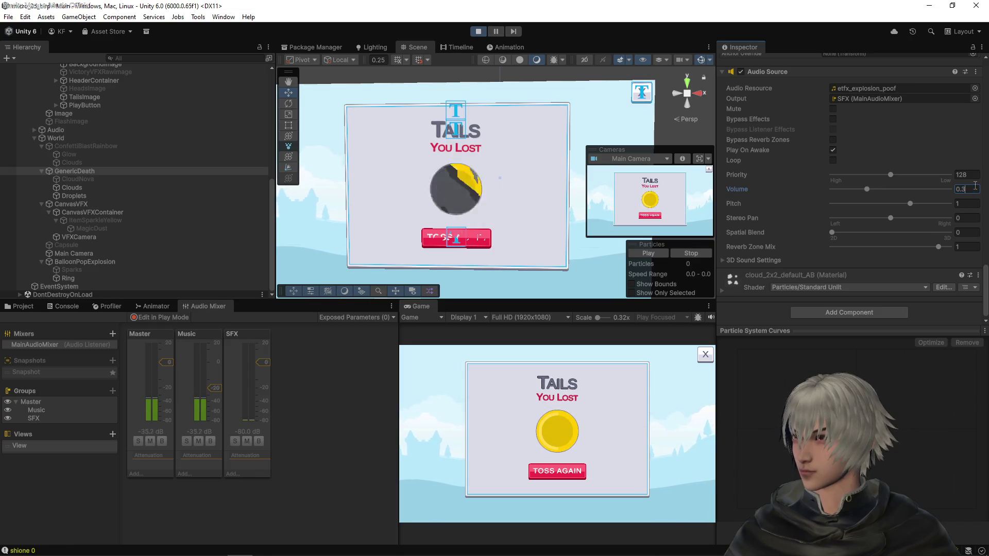
# - Play four more tosses with the quieter poof sound, then stop Play mode
pyautogui.click(573, 472)
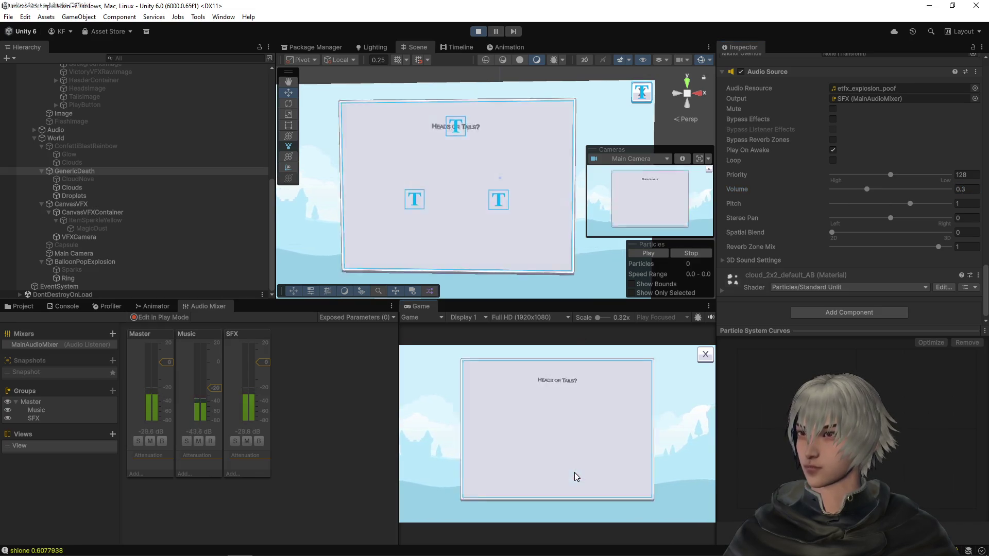
pyautogui.click(582, 469)
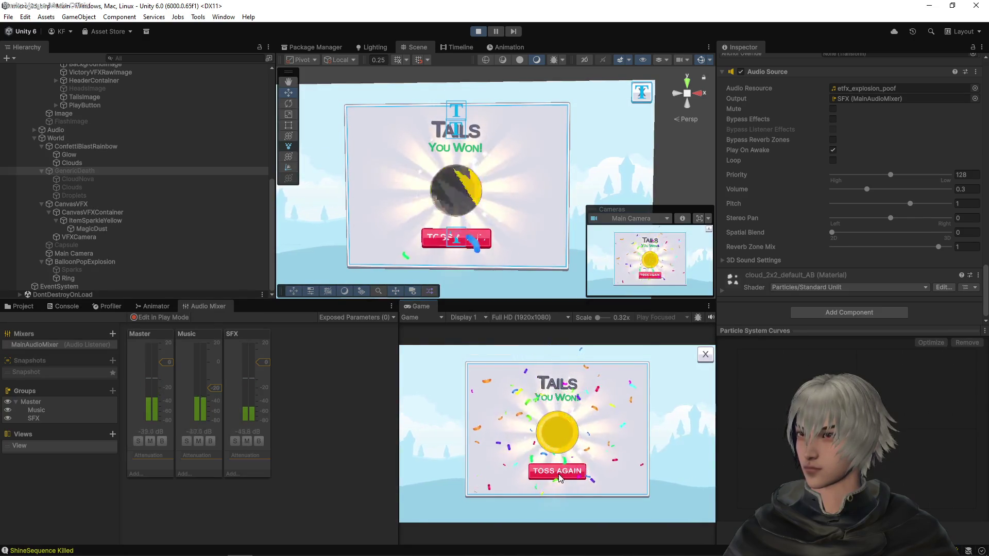
pyautogui.click(539, 464)
pyautogui.click(540, 465)
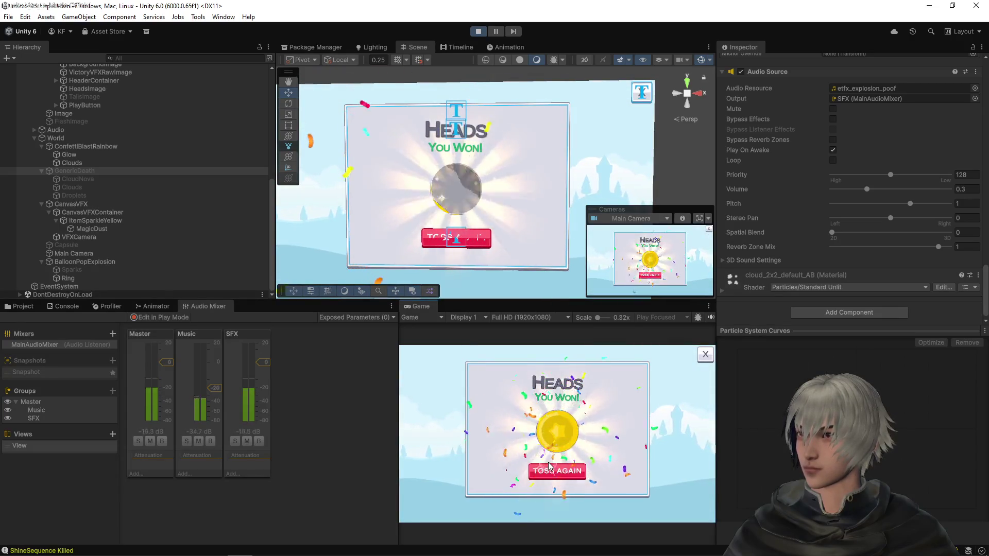
pyautogui.click(542, 469)
pyautogui.click(541, 467)
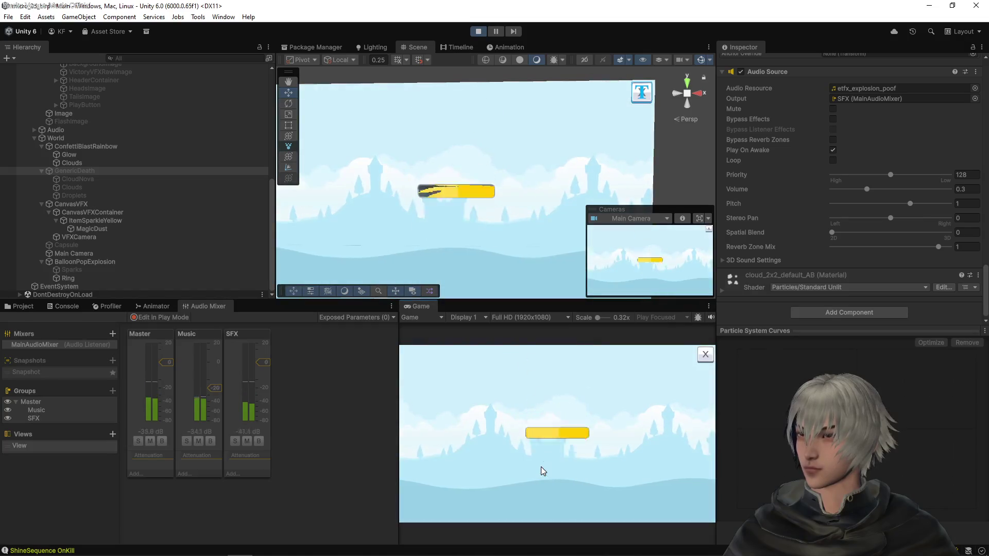
pyautogui.click(541, 466)
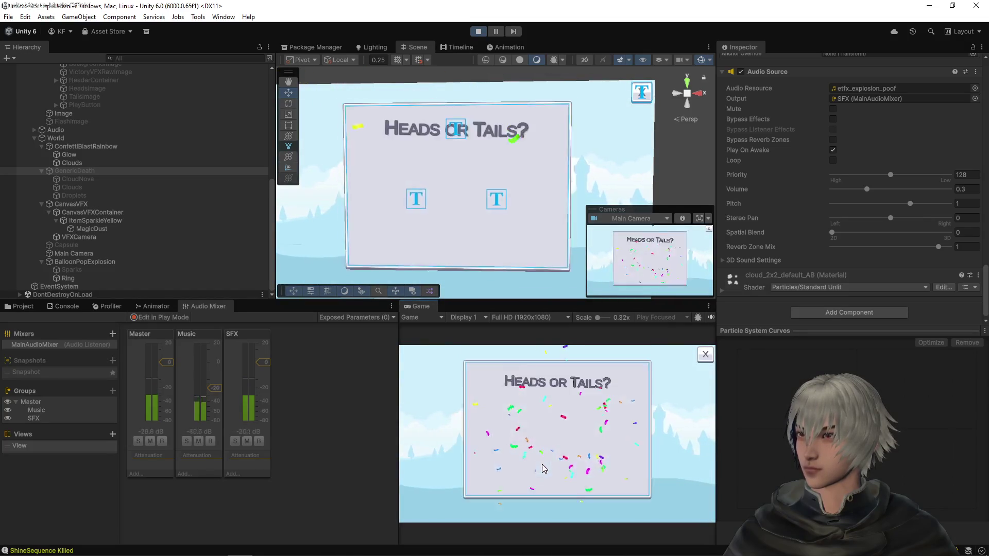
pyautogui.click(541, 466)
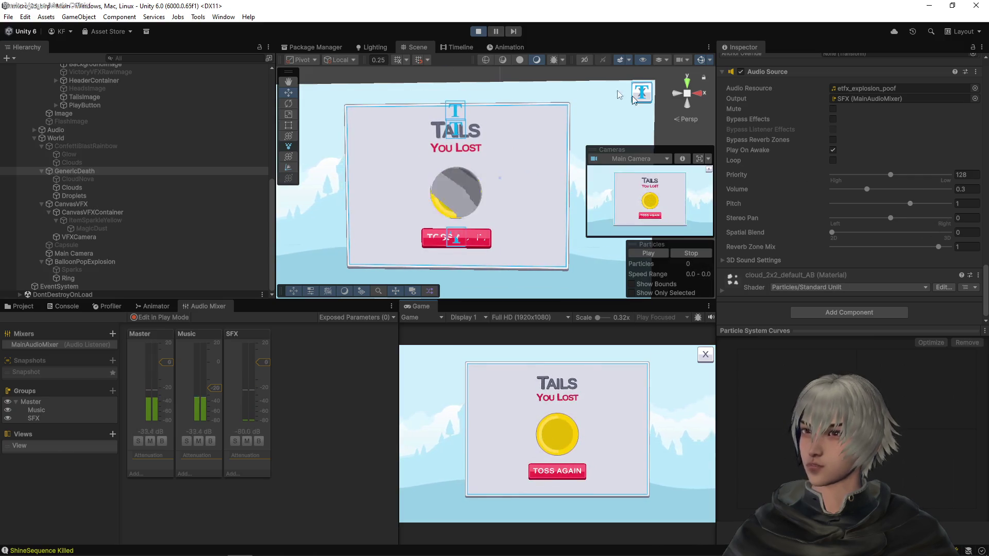
pyautogui.click(473, 32)
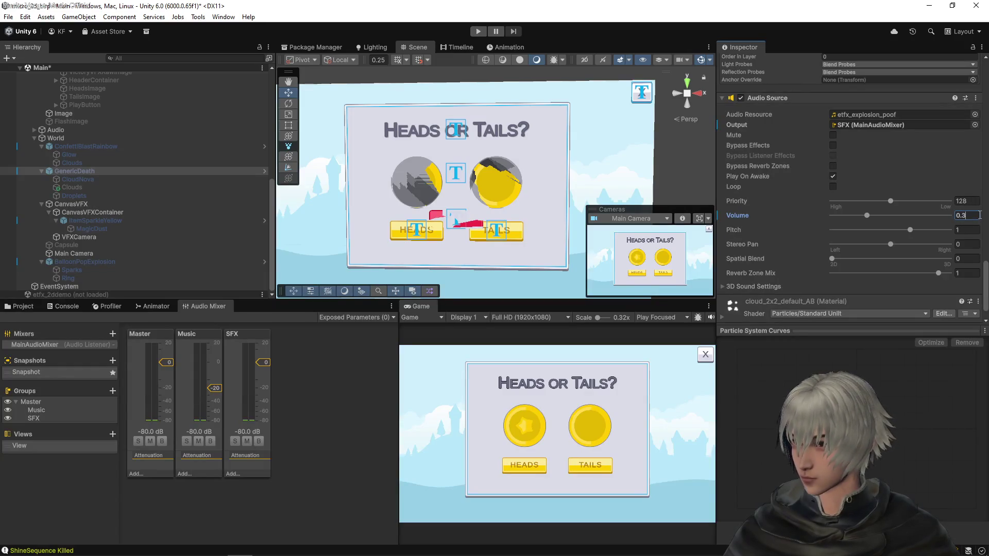
# - Save the scene with the 0.3 poof volume and re-enter Play mode
pyautogui.hotkey('ctrl', 's')
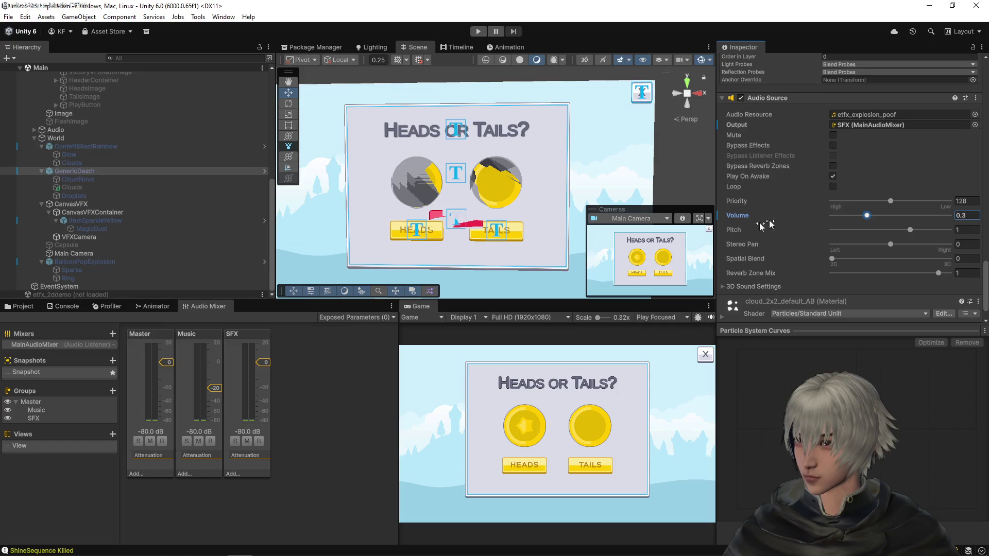
pyautogui.click(478, 32)
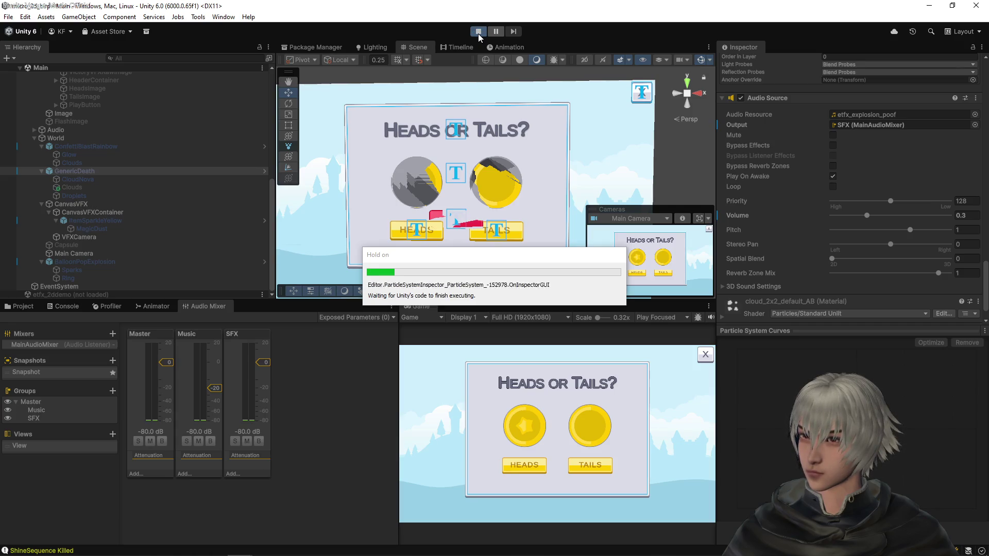
# - Play five heads-or-tails tosses with wins and losses, then show the Console's shione log values
pyautogui.click(556, 459)
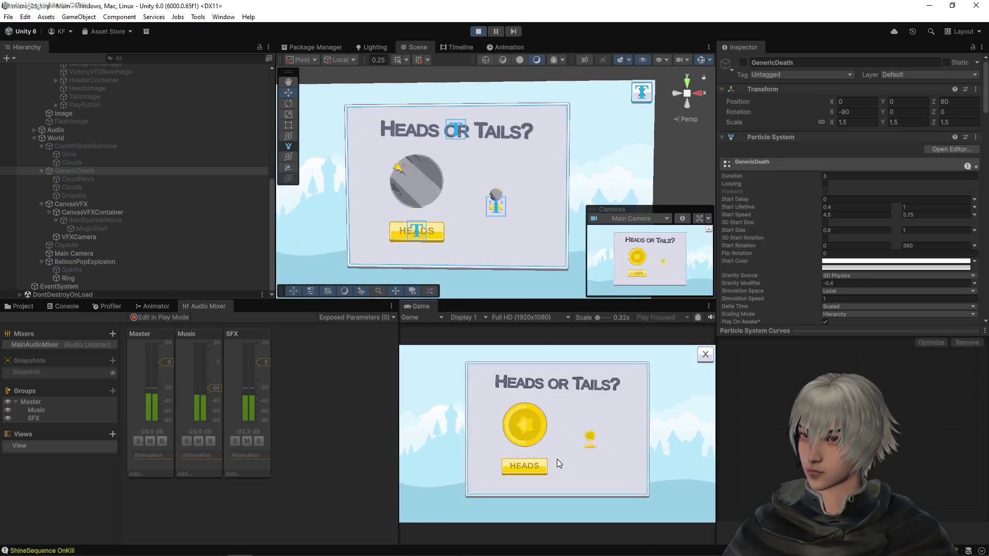
pyautogui.click(524, 463)
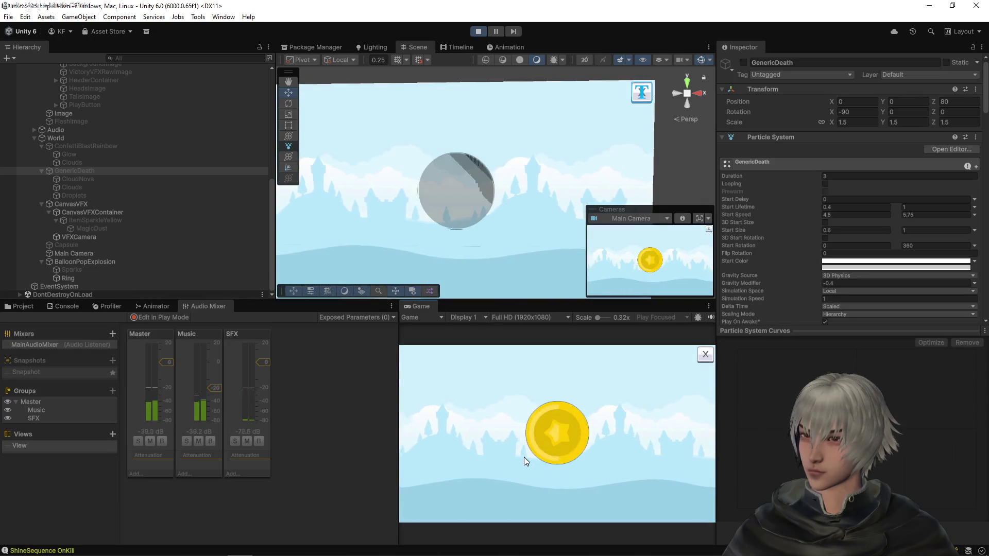
pyautogui.click(538, 470)
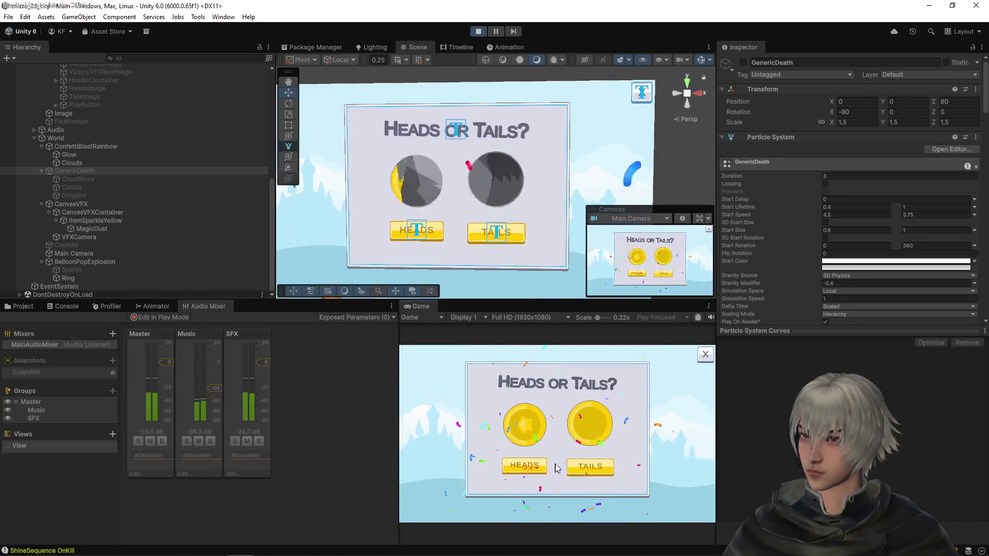
pyautogui.click(585, 464)
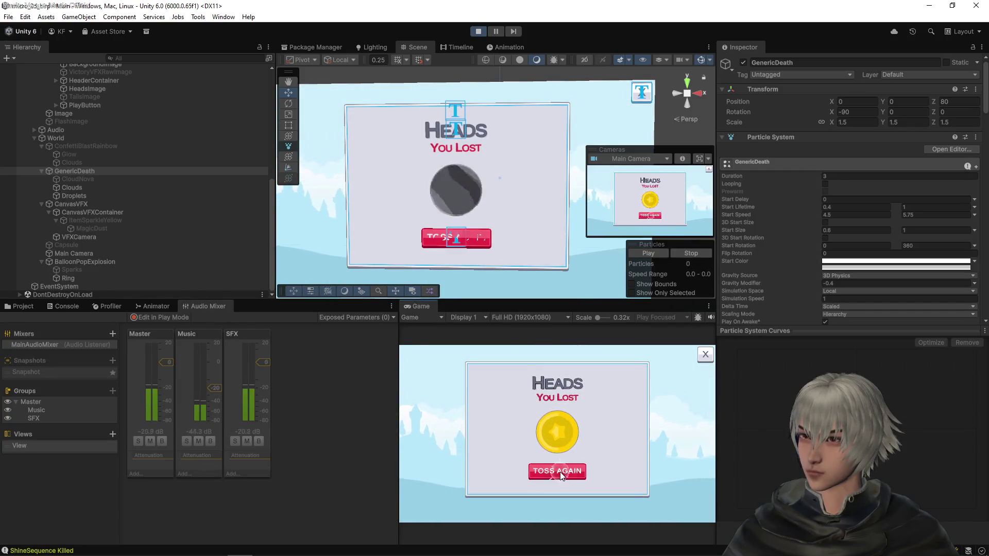
pyautogui.click(560, 472)
pyautogui.click(525, 462)
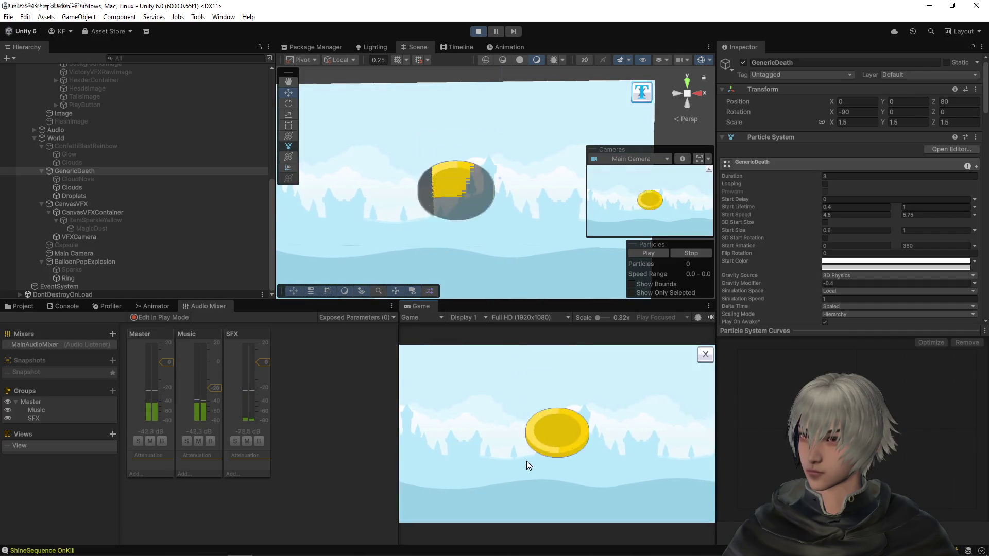
pyautogui.click(543, 466)
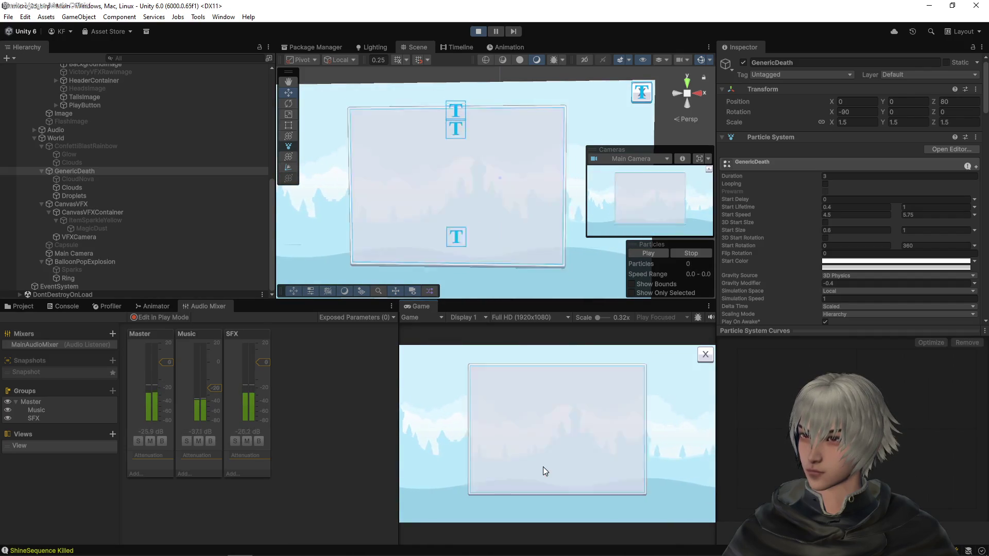
pyautogui.click(530, 462)
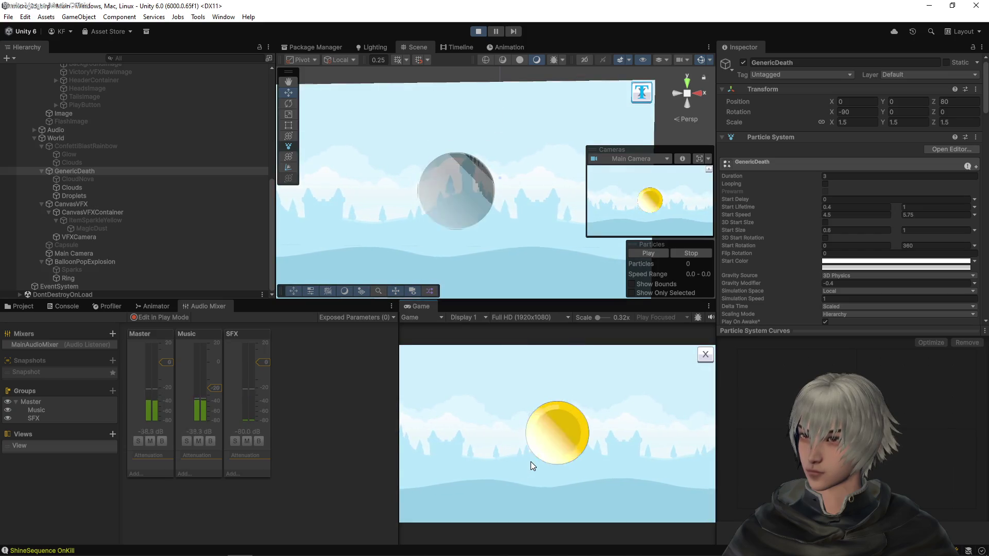
pyautogui.click(546, 471)
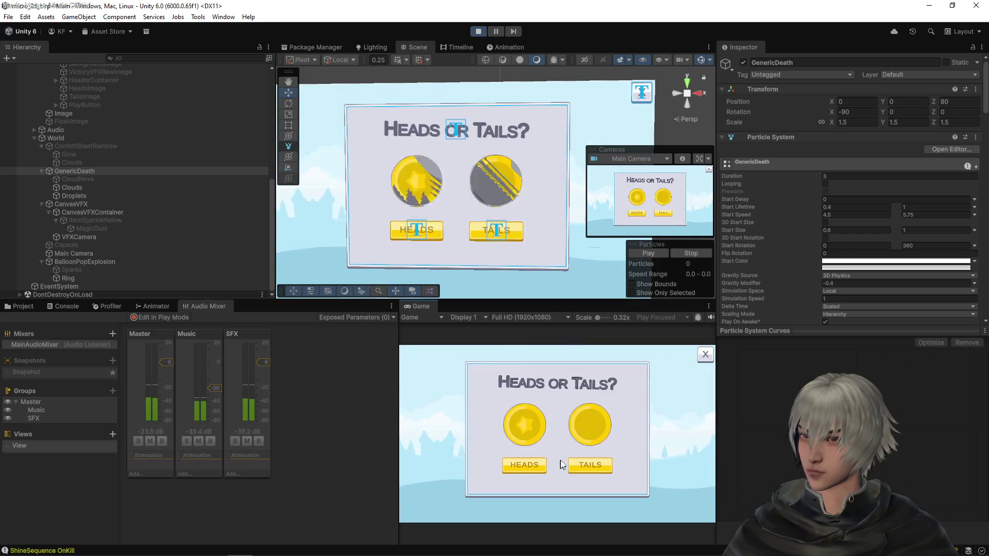
pyautogui.click(581, 464)
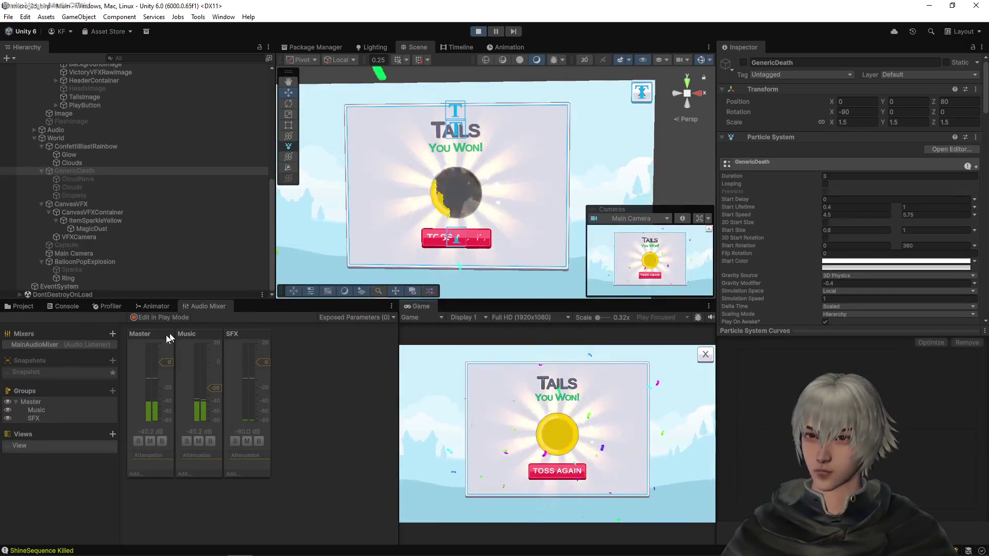
pyautogui.click(26, 306)
# - Search the Project panel for 'confetti' assets and stop the play test
pyautogui.click(45, 305)
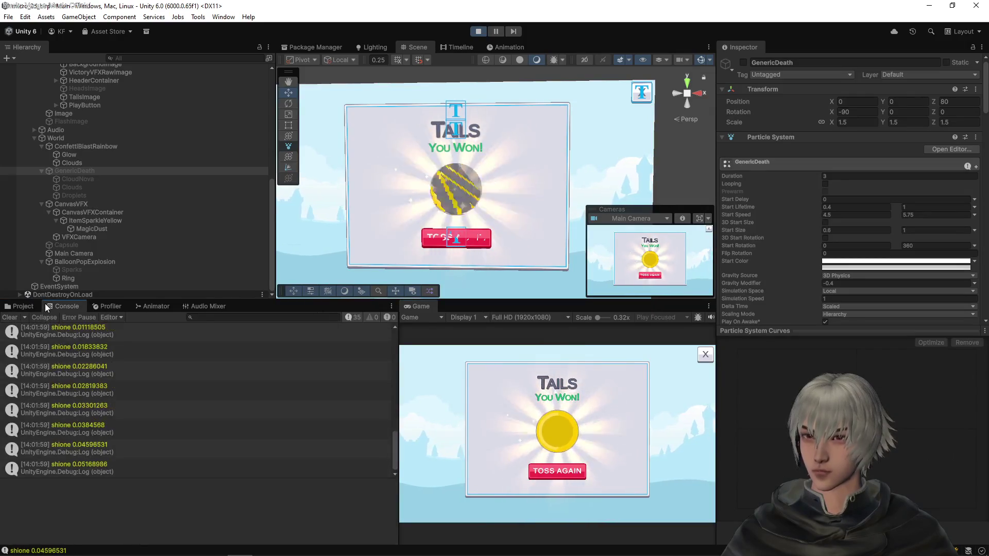
pyautogui.click(24, 304)
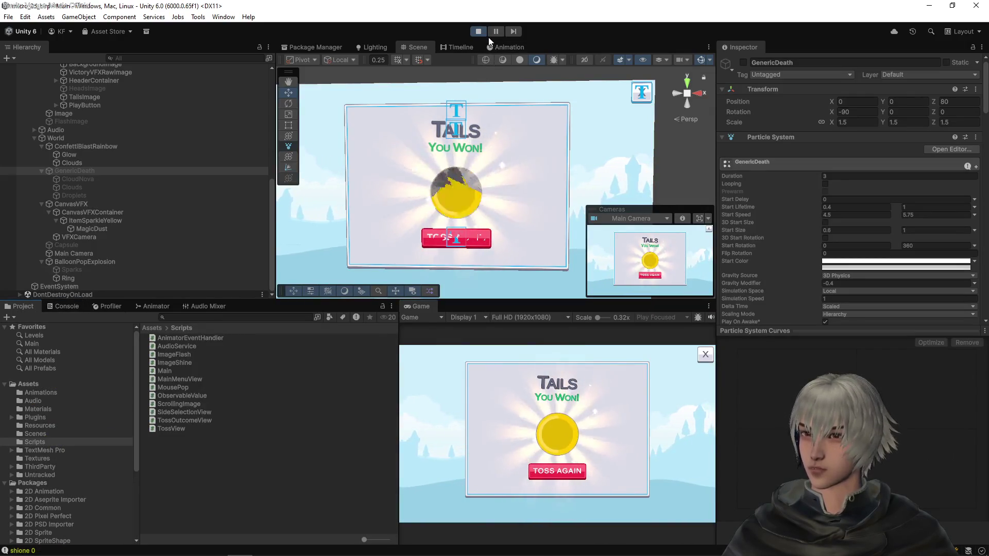
pyautogui.click(208, 317)
pyautogui.write('c')
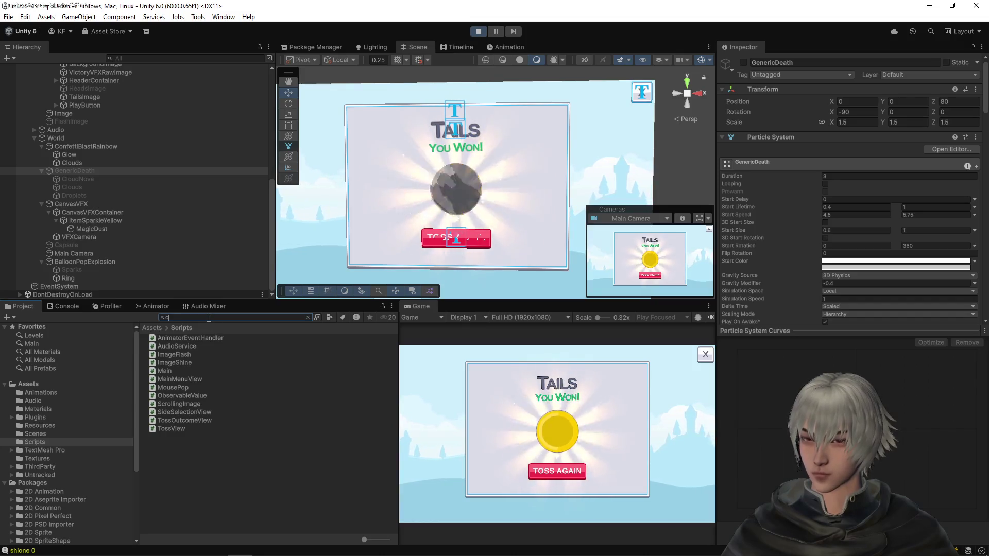
pyautogui.write('onfetti')
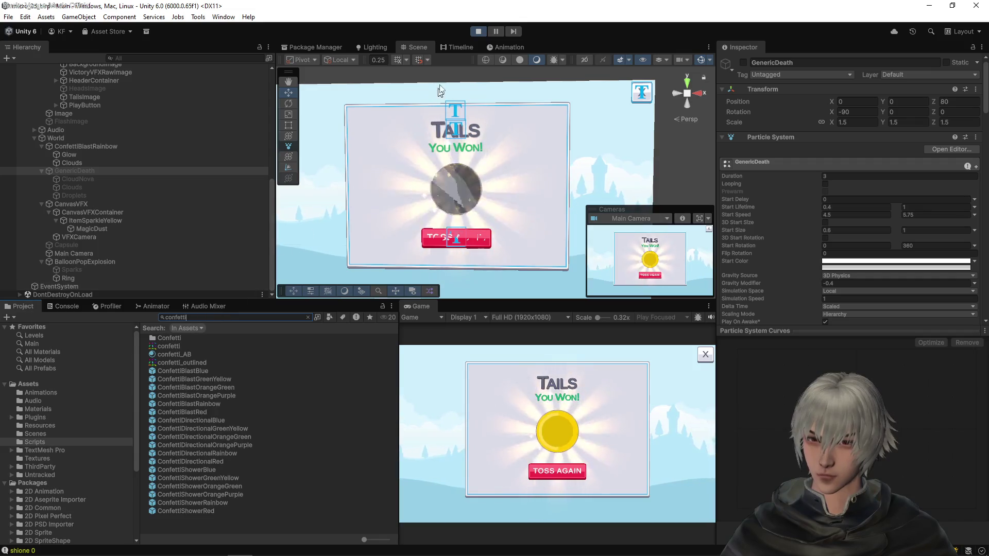
pyautogui.click(477, 30)
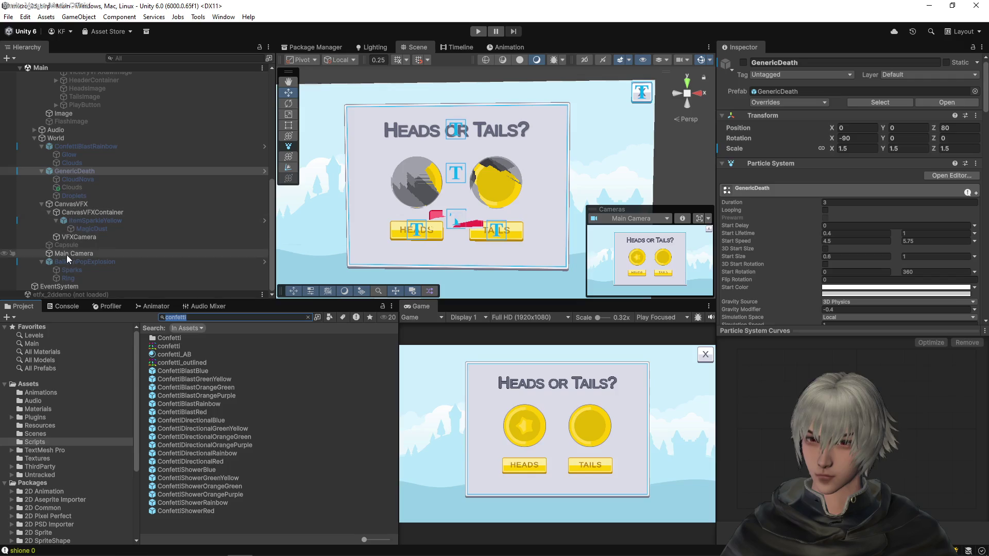
# - Locate GenericDeath's etfx_explosion_poof clip in the Epic Toon FX Sound folder via its Audio Source
pyautogui.click(68, 172)
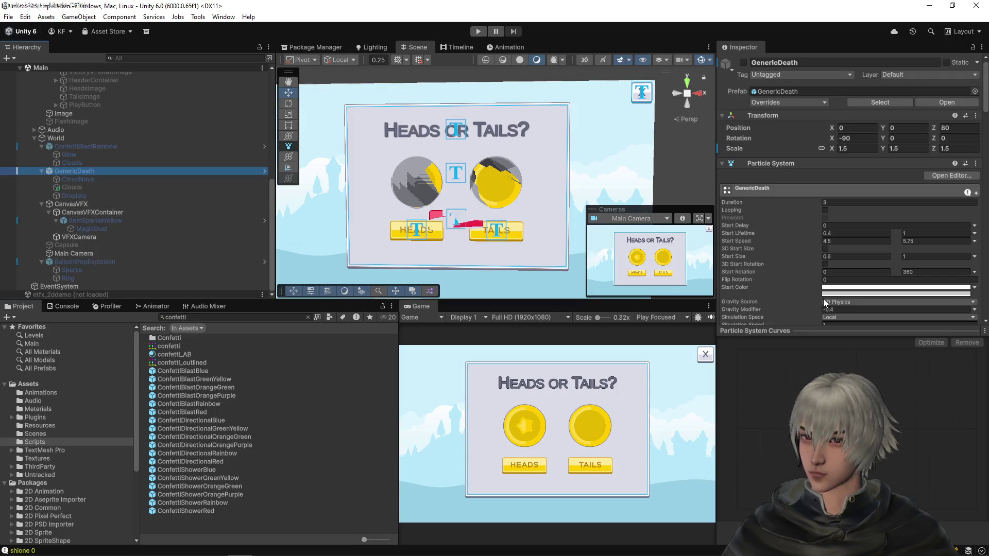
pyautogui.scroll(-15, 823, 288)
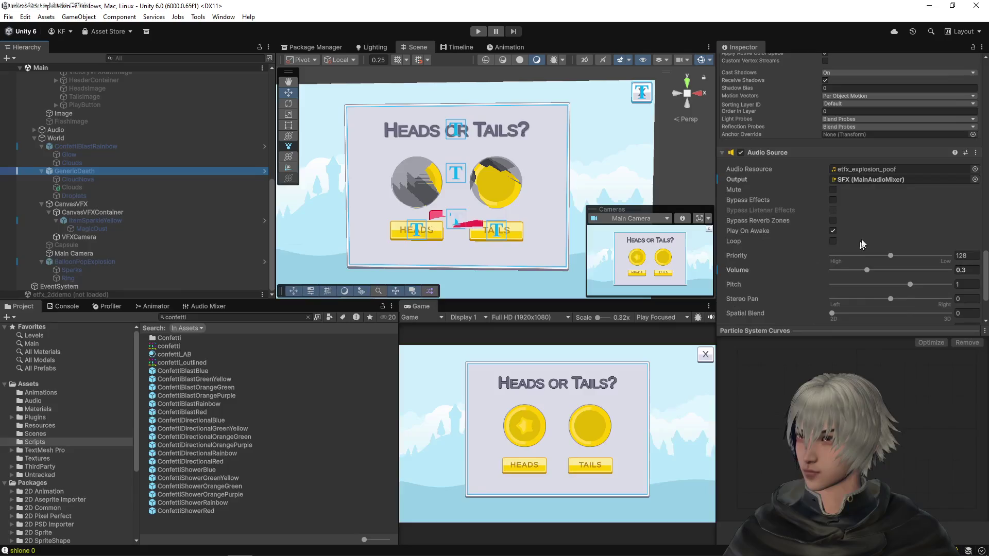
pyautogui.click(870, 170)
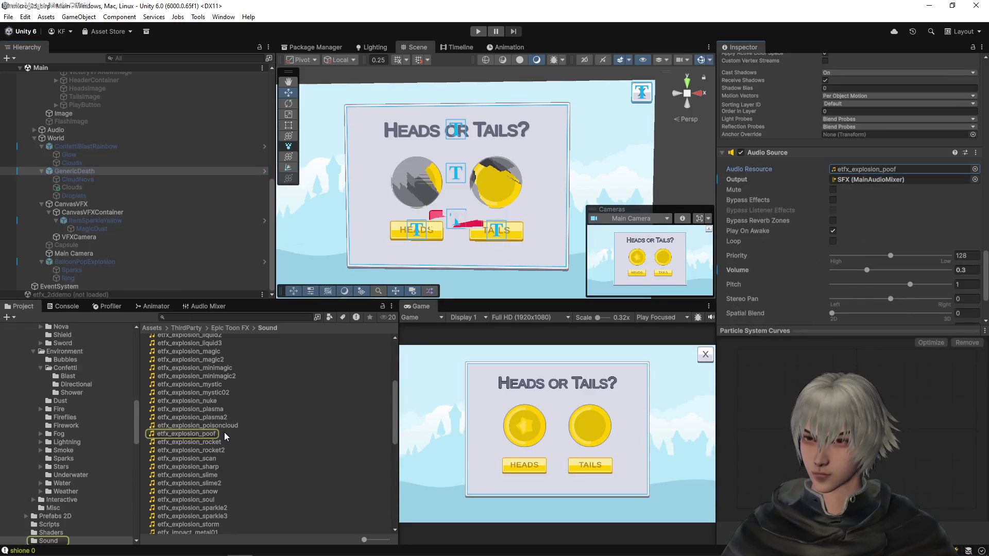
# - Audition the etfx_explosion snow, sparkle2, storm, sparkle3 and flash clips
pyautogui.click(217, 491)
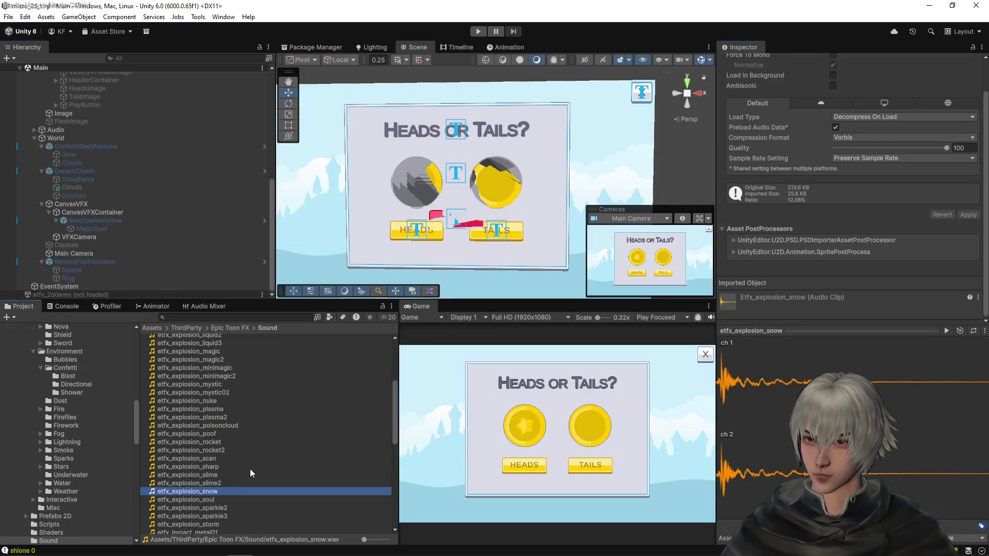
pyautogui.scroll(-3, 249, 469)
pyautogui.click(219, 478)
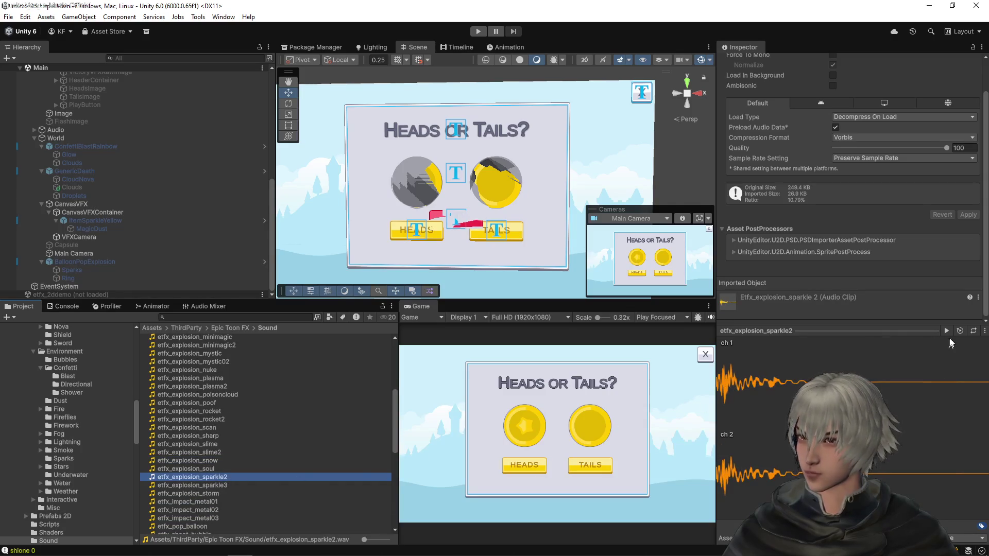
pyautogui.click(947, 331)
pyautogui.click(196, 494)
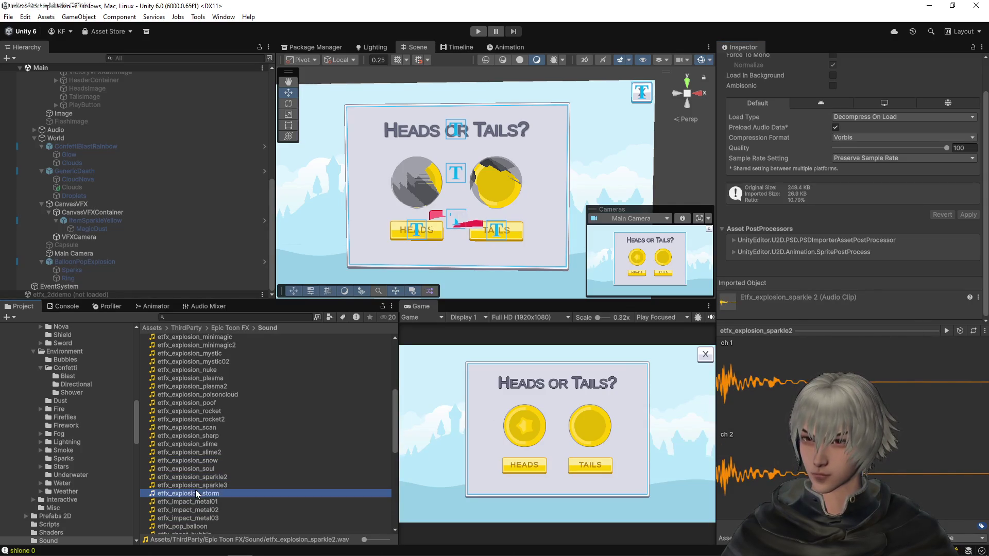
pyautogui.click(215, 485)
pyautogui.scroll(-6, 271, 475)
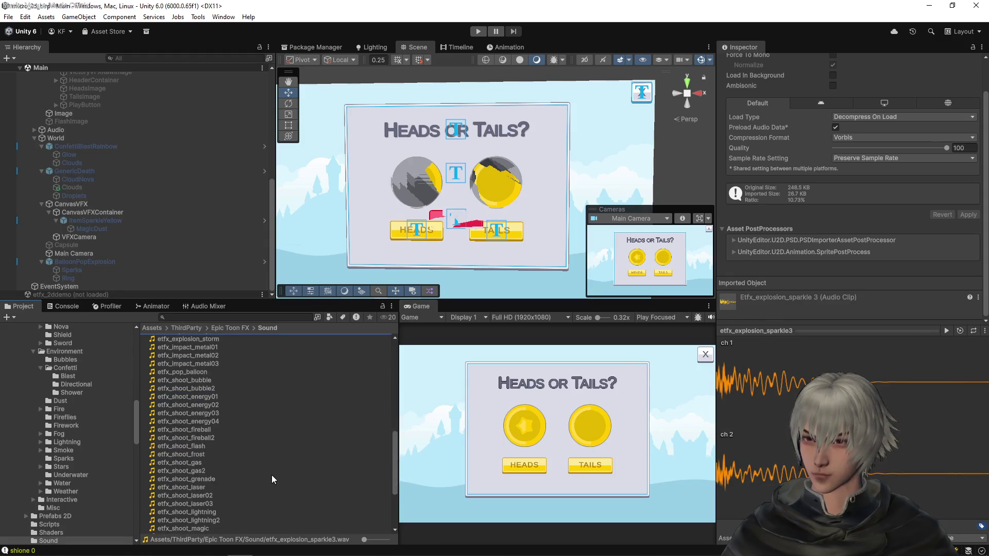
pyautogui.scroll(-5, 271, 475)
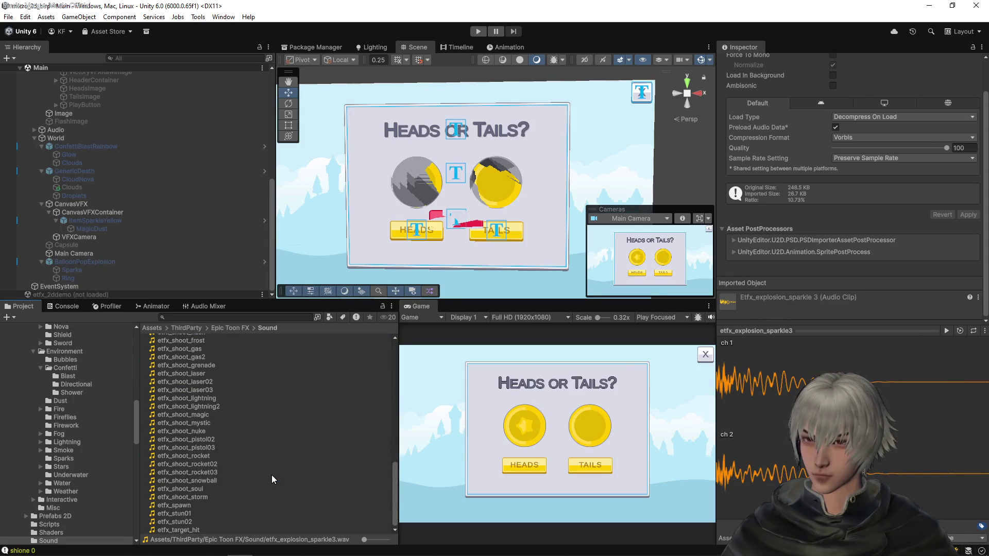
pyautogui.scroll(15, 271, 475)
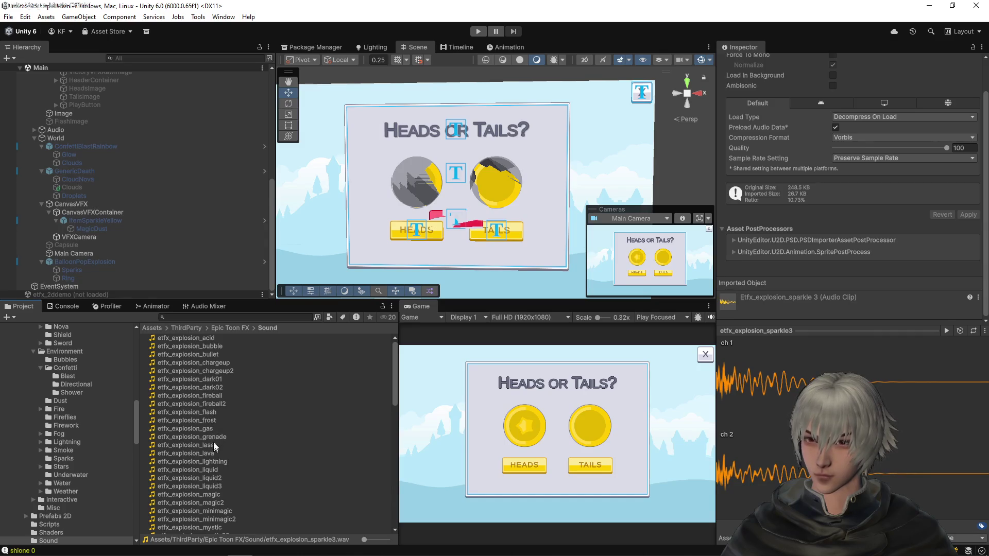
pyautogui.click(211, 413)
pyautogui.click(945, 332)
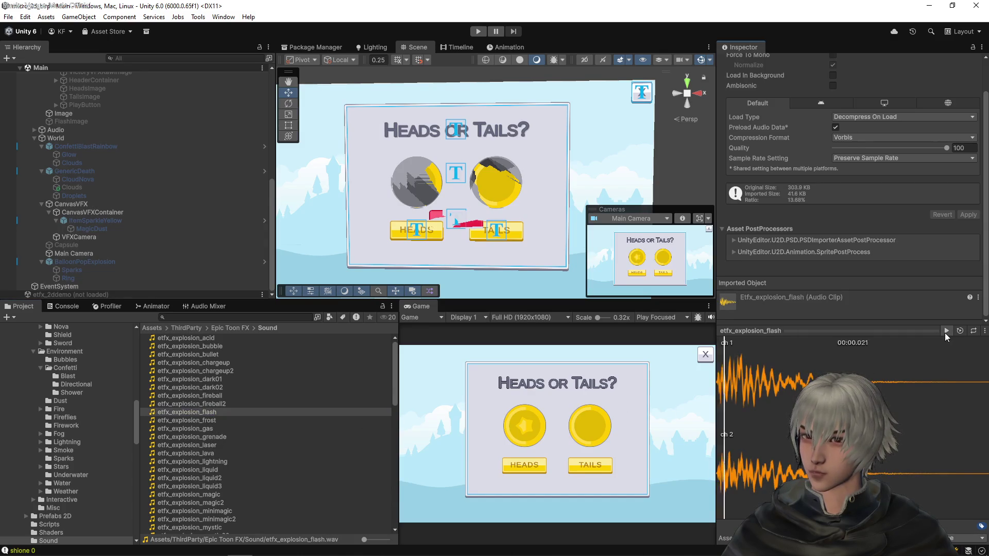
# - Preview the etfx_explosion grenade, lightning and poof clips
pyautogui.click(218, 438)
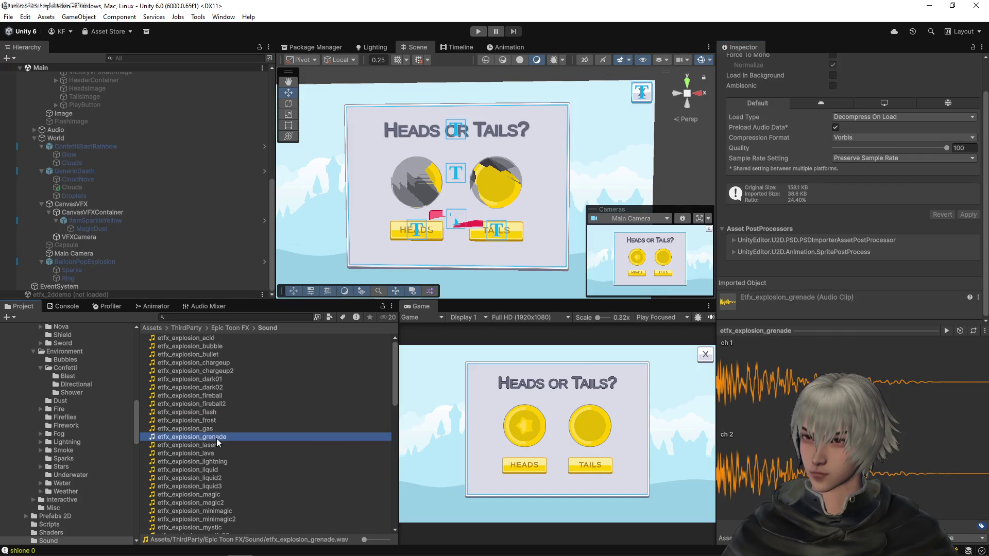
pyautogui.click(226, 462)
pyautogui.scroll(-5, 225, 469)
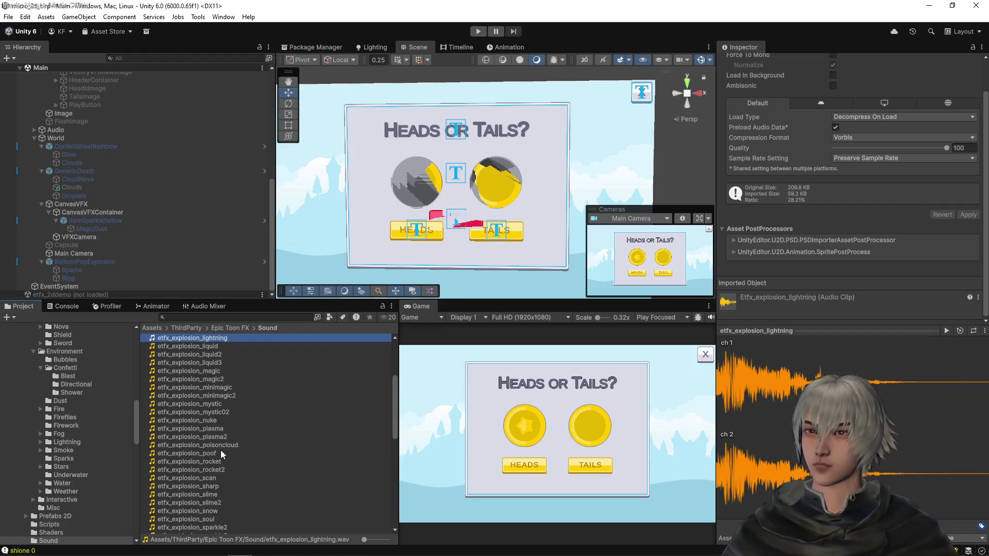
pyautogui.click(220, 453)
pyautogui.click(946, 330)
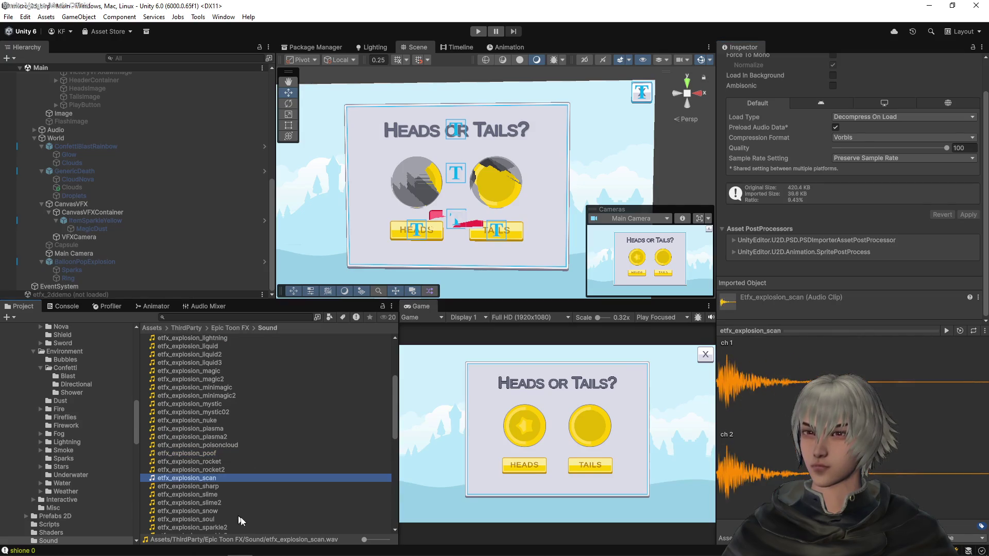
# - Browse the metal, soul and slime clips, then hear etfx_shoot_bubble and etfx_pop_balloon
pyautogui.scroll(-4, 243, 512)
pyautogui.click(205, 459)
pyautogui.click(202, 433)
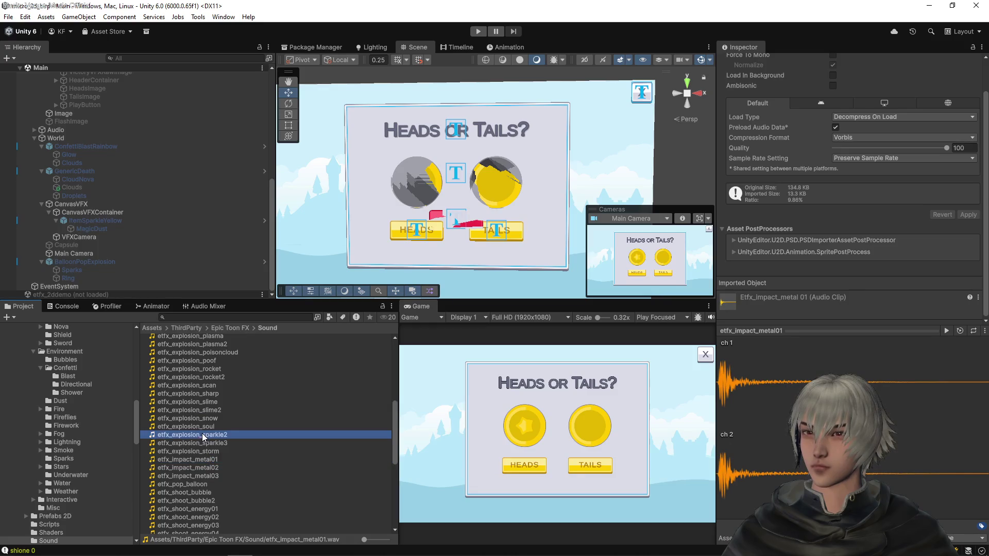
pyautogui.click(204, 426)
pyautogui.click(202, 410)
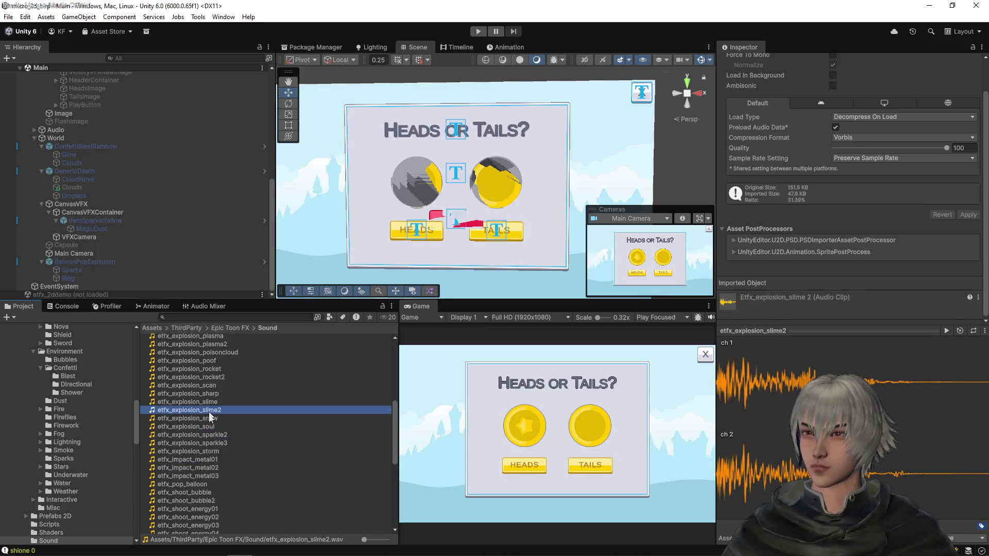
pyautogui.click(202, 475)
pyautogui.click(197, 494)
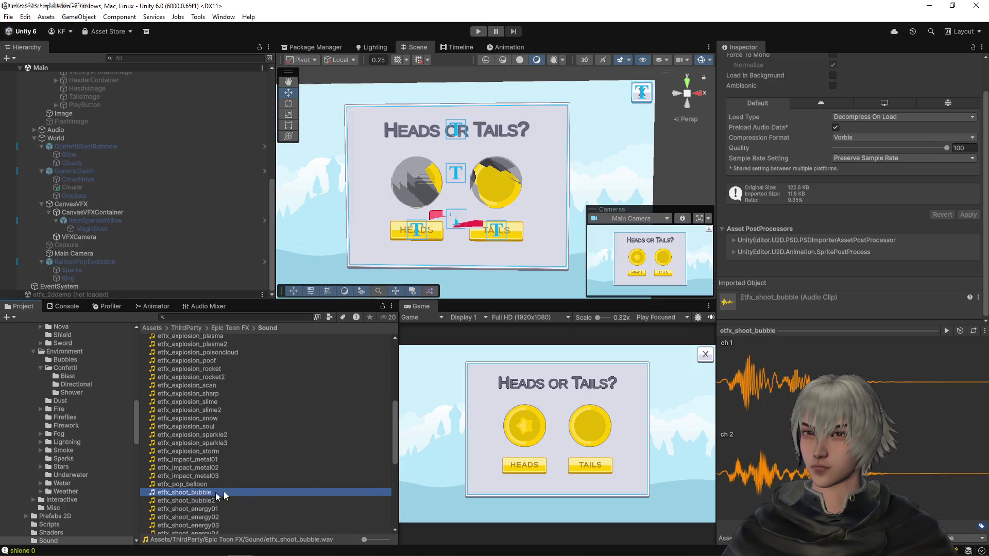
pyautogui.click(947, 331)
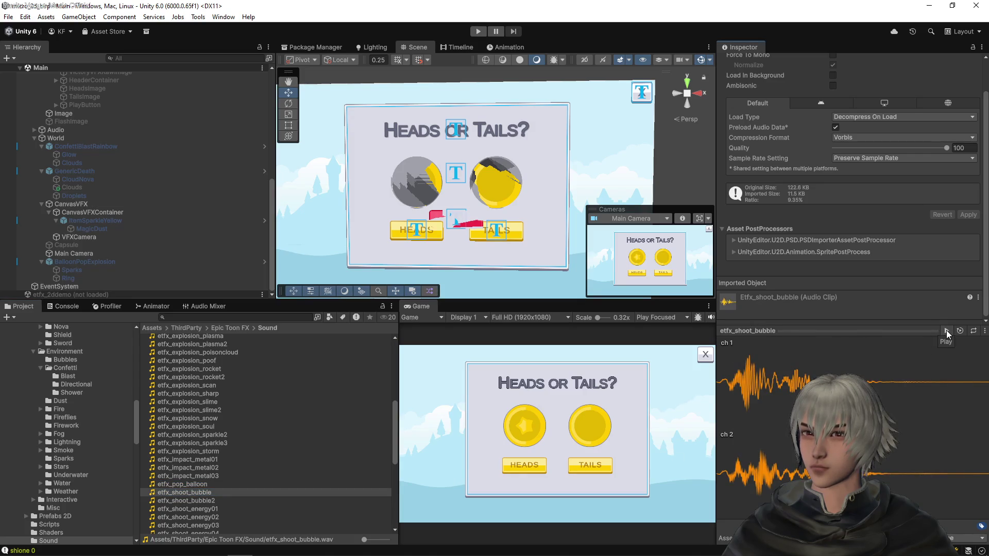
pyautogui.click(221, 484)
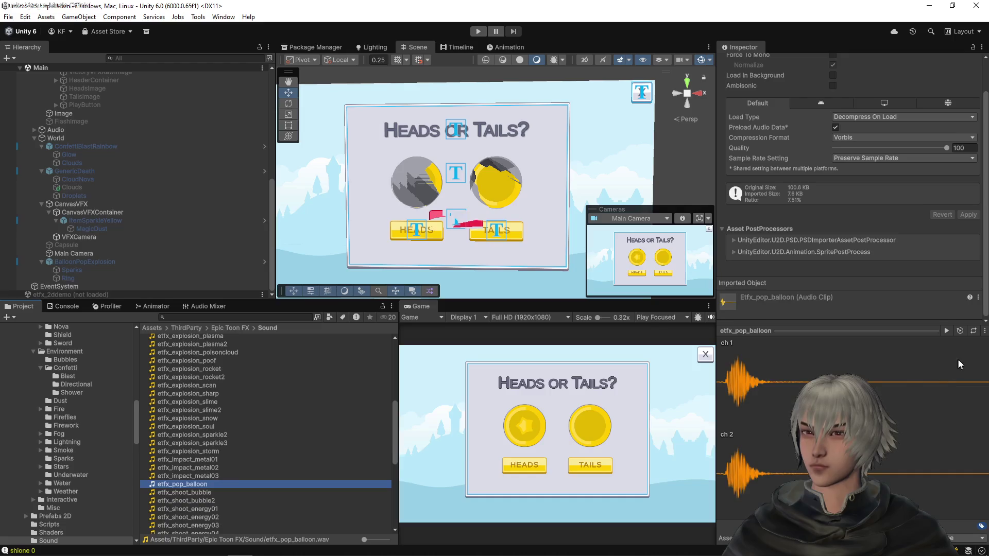
pyautogui.click(946, 330)
# - Play the etfx_impact_metal01 clip, then etfx_shoot_gas
pyautogui.click(188, 470)
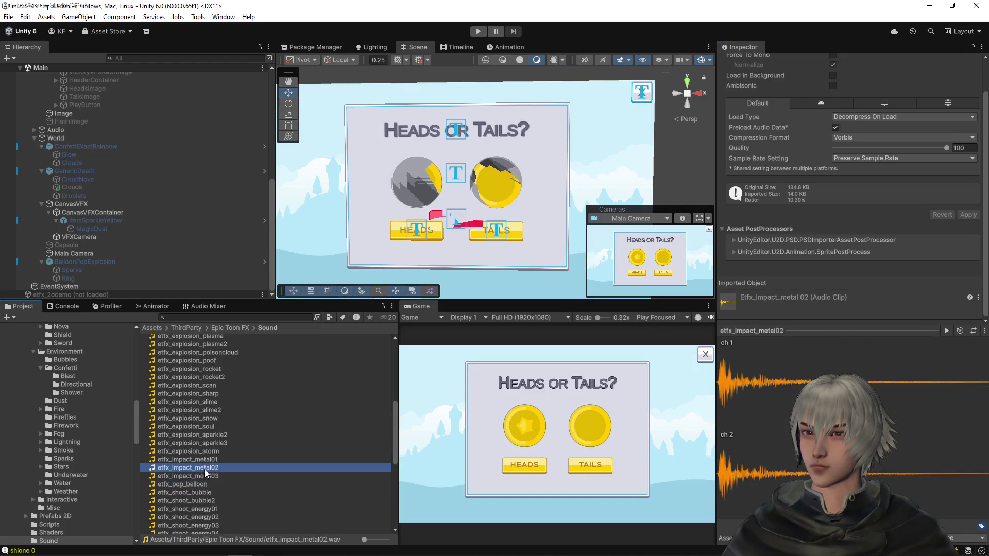
pyautogui.scroll(-3, 205, 469)
pyautogui.click(197, 364)
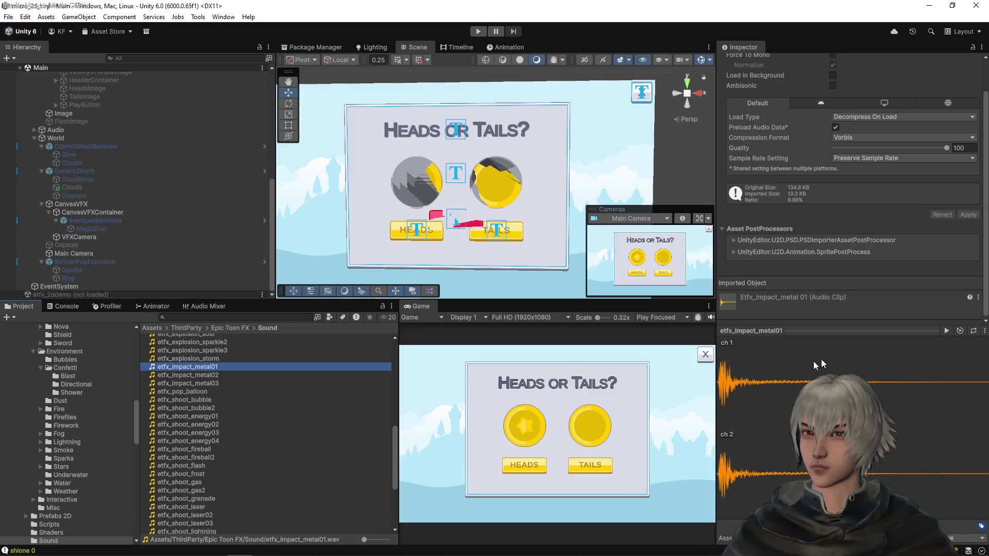
pyautogui.click(946, 331)
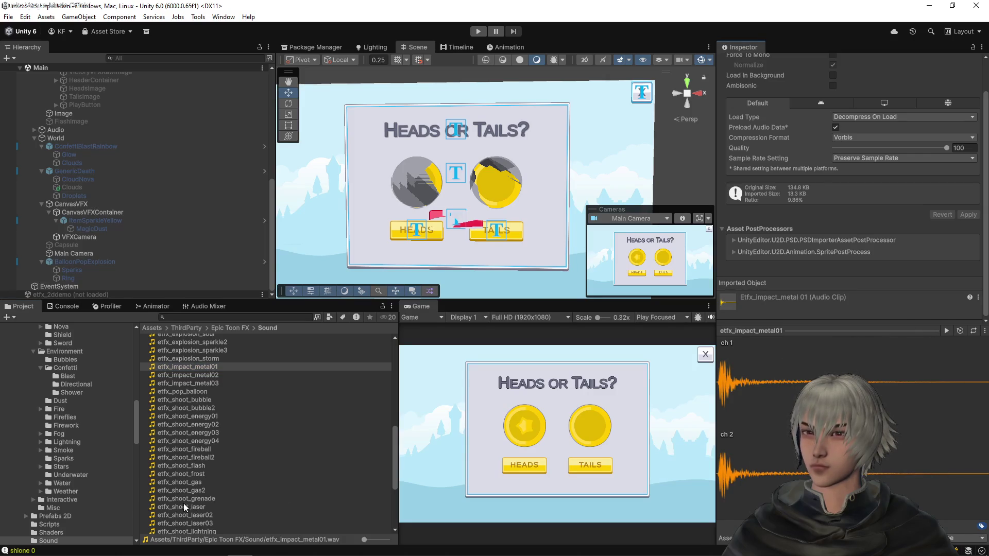
pyautogui.click(193, 485)
pyautogui.click(946, 331)
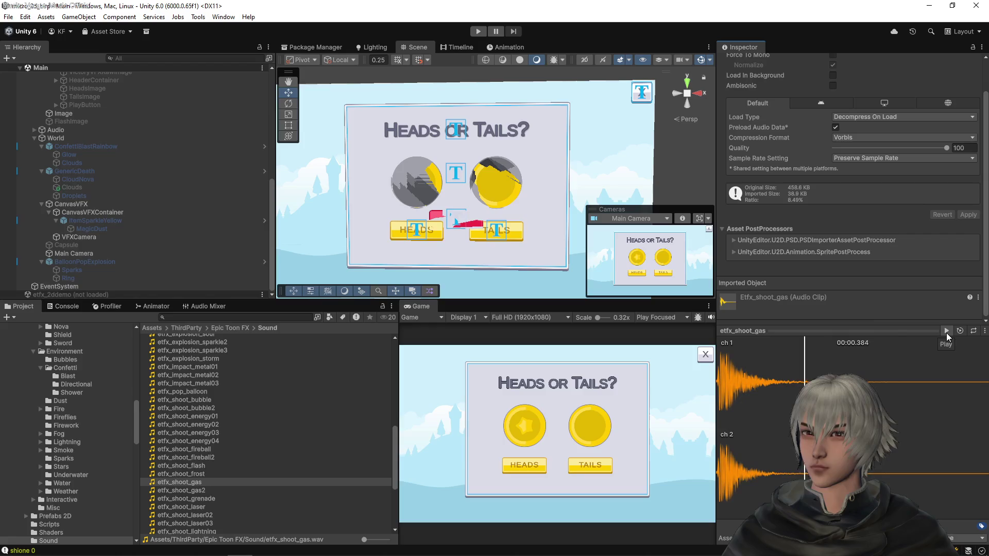
# - Preview the etfx_shoot_grenade and etfx_shoot_nuke clips
pyautogui.scroll(-4, 225, 463)
pyautogui.click(205, 406)
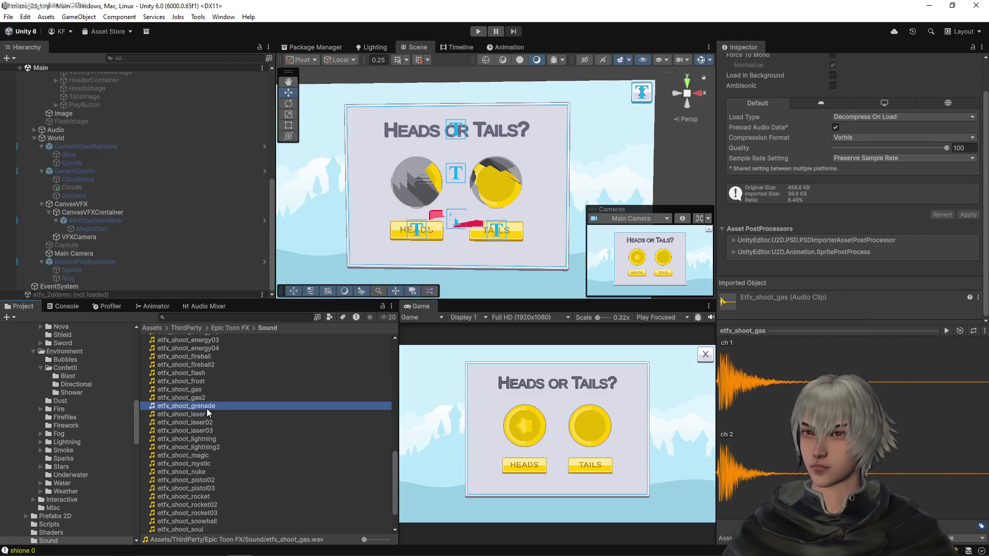
pyautogui.click(201, 415)
pyautogui.click(206, 407)
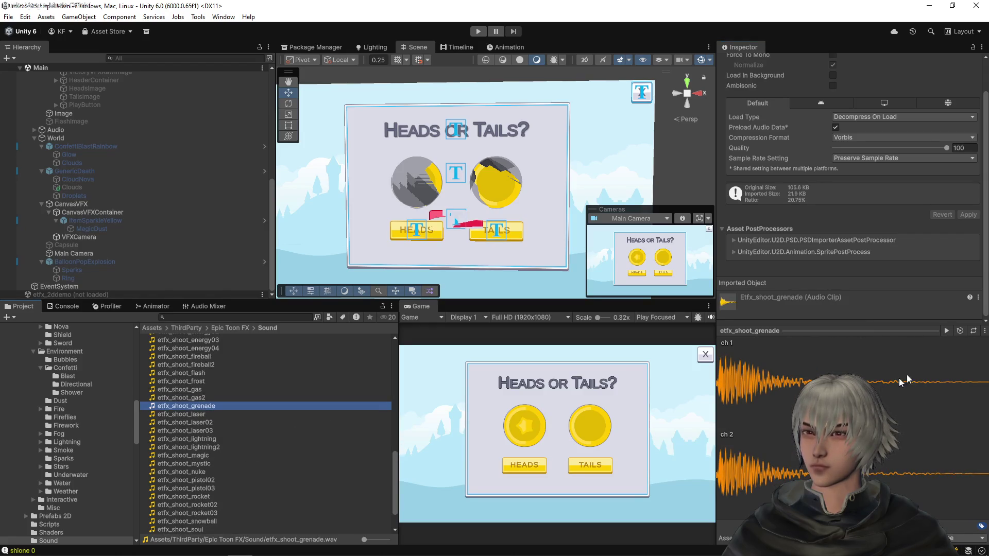
pyautogui.click(946, 331)
pyautogui.click(214, 472)
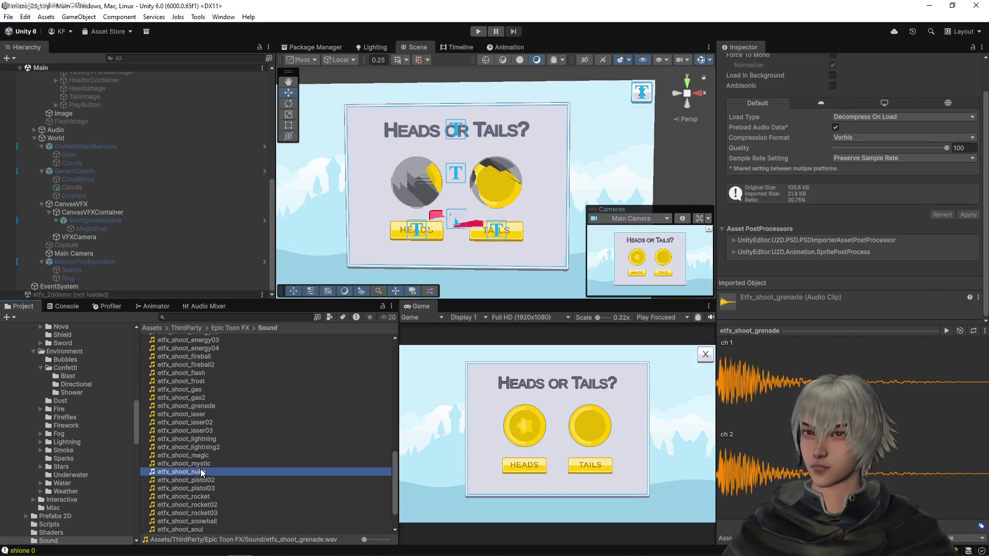
pyautogui.click(947, 331)
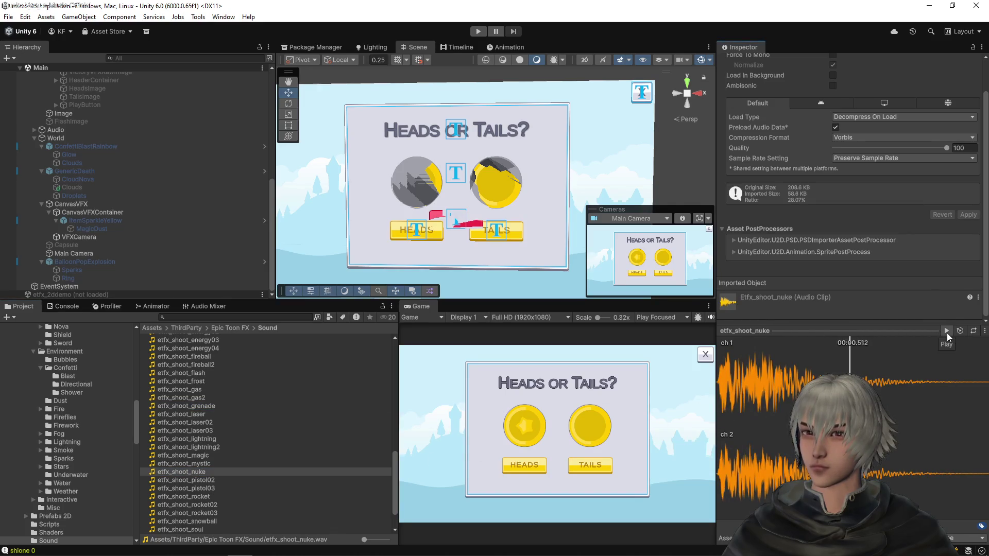
# - Listen repeatedly to the etfx_spawn and etfx_target_hit clips
pyautogui.scroll(-3, 253, 476)
pyautogui.scroll(-1, 254, 474)
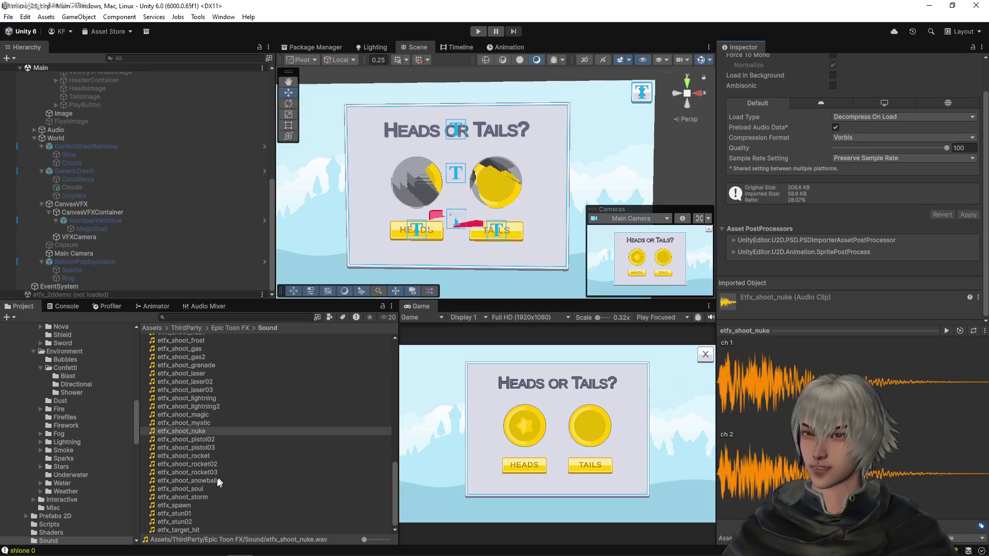
pyautogui.click(189, 505)
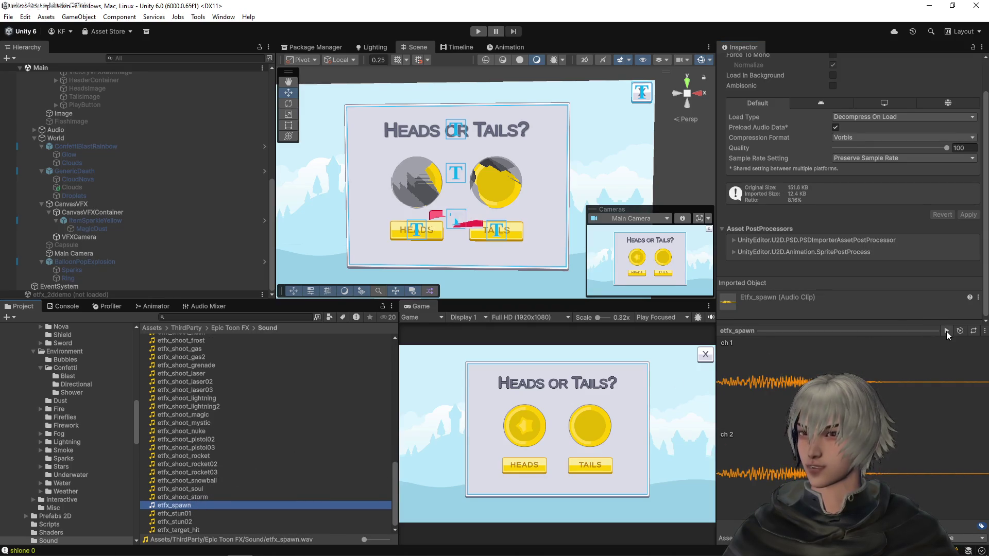
pyautogui.click(946, 331)
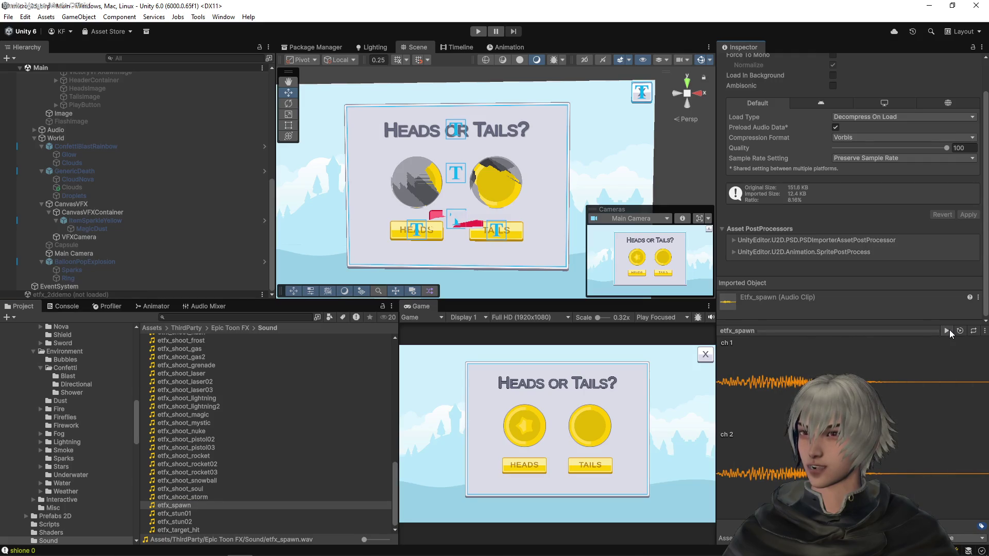
pyautogui.click(949, 330)
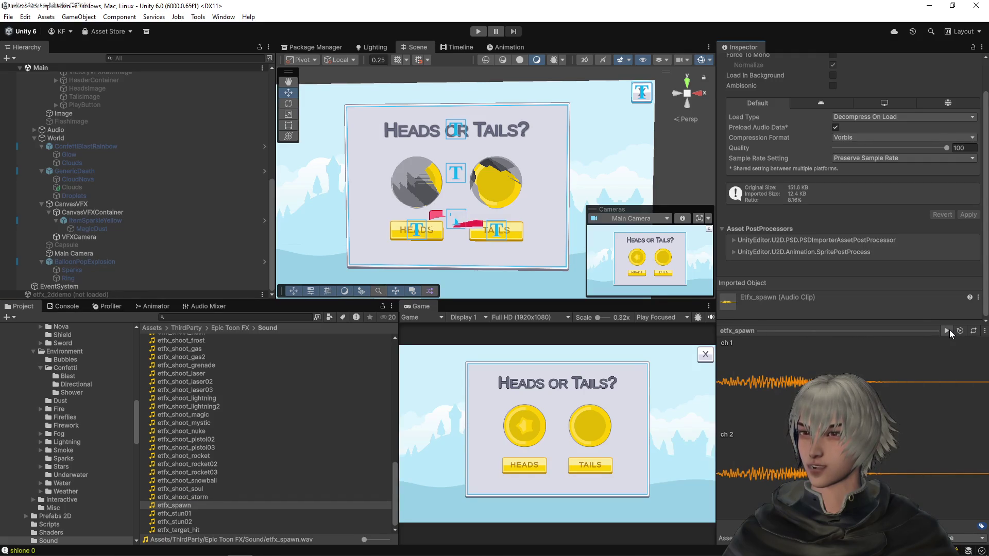
pyautogui.click(950, 330)
pyautogui.click(950, 329)
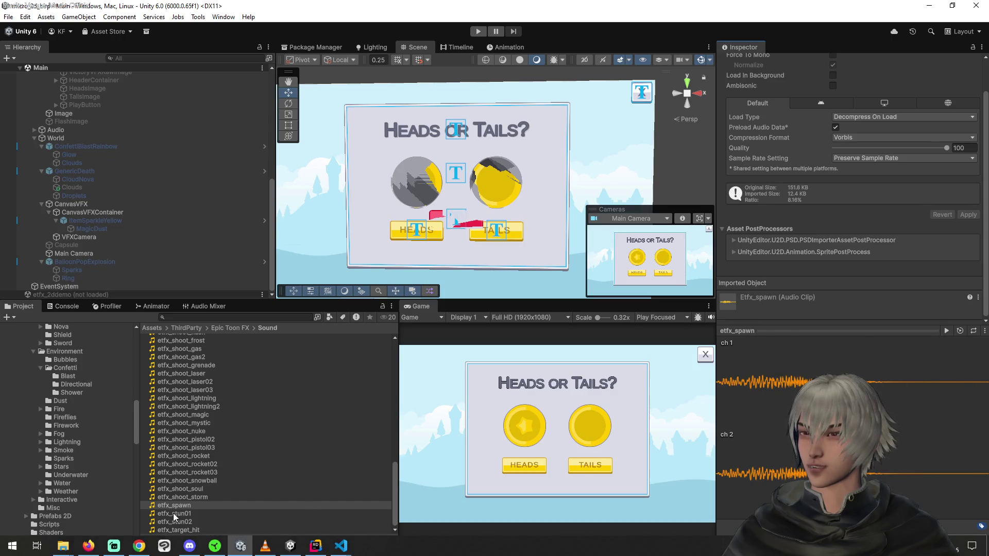
pyautogui.press('Down')
pyautogui.press('Down')
pyautogui.press('Down')
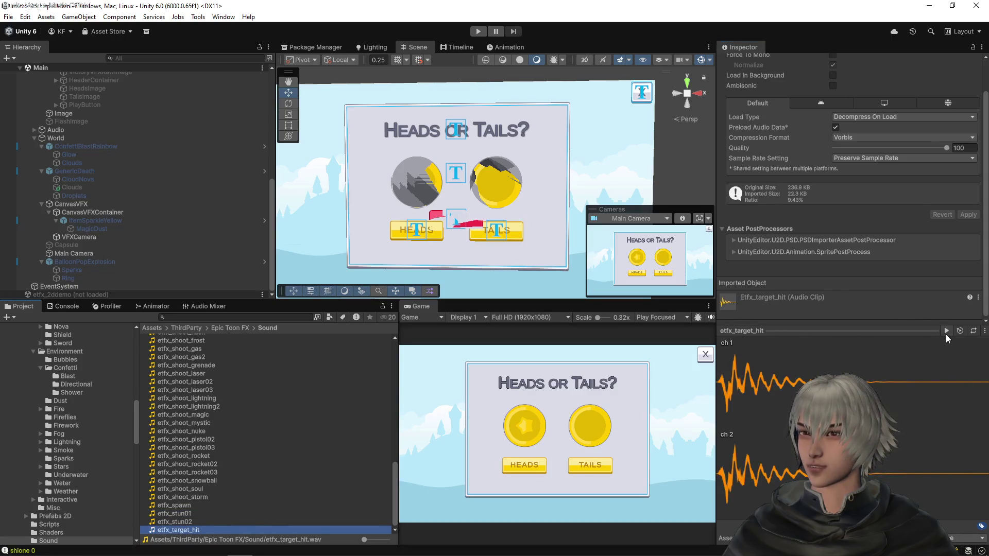
pyautogui.click(946, 333)
pyautogui.click(942, 333)
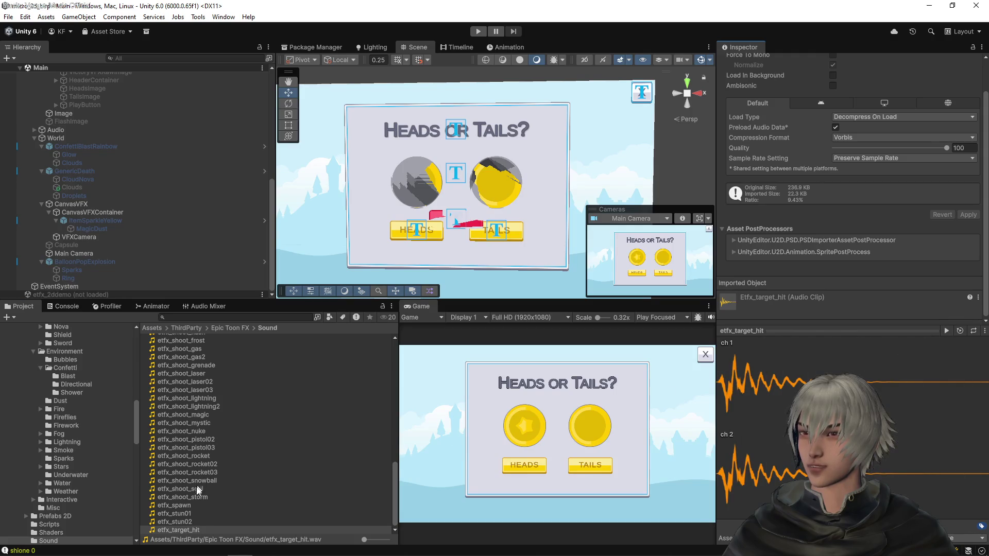
pyautogui.click(185, 507)
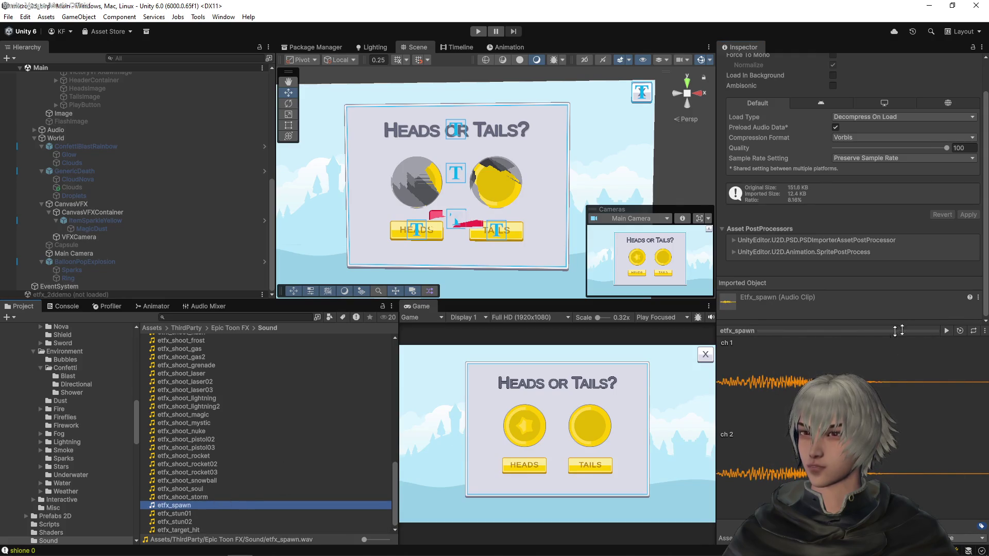
pyautogui.click(947, 330)
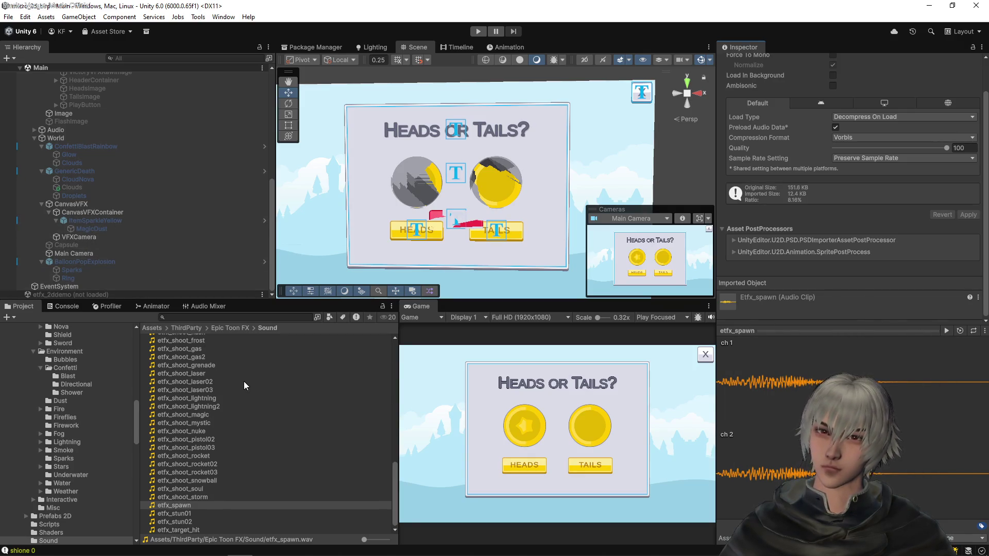
# - Compare etfx_shoot_grenade against etfx_shoot_gas and etfx_shoot_gas2
pyautogui.click(195, 365)
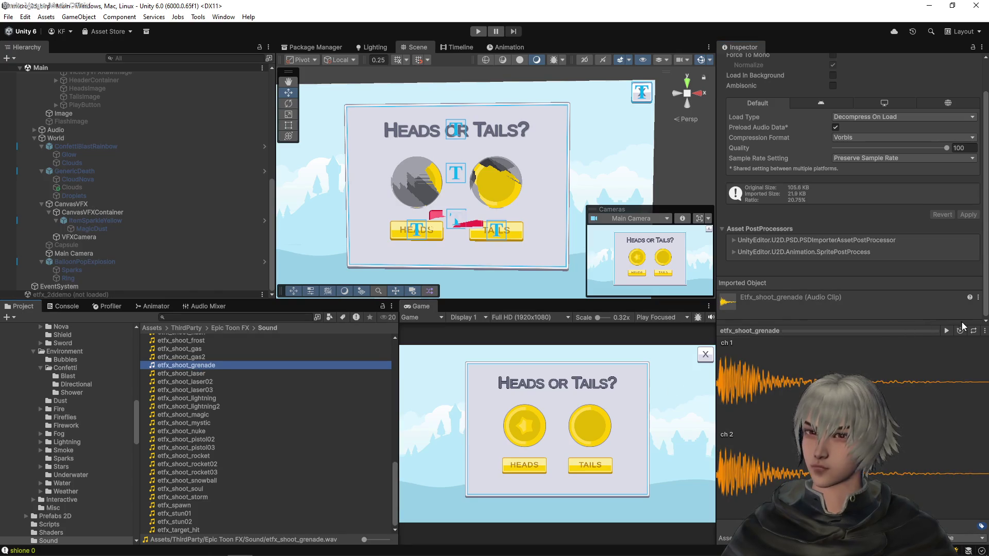
pyautogui.click(946, 331)
pyautogui.click(171, 348)
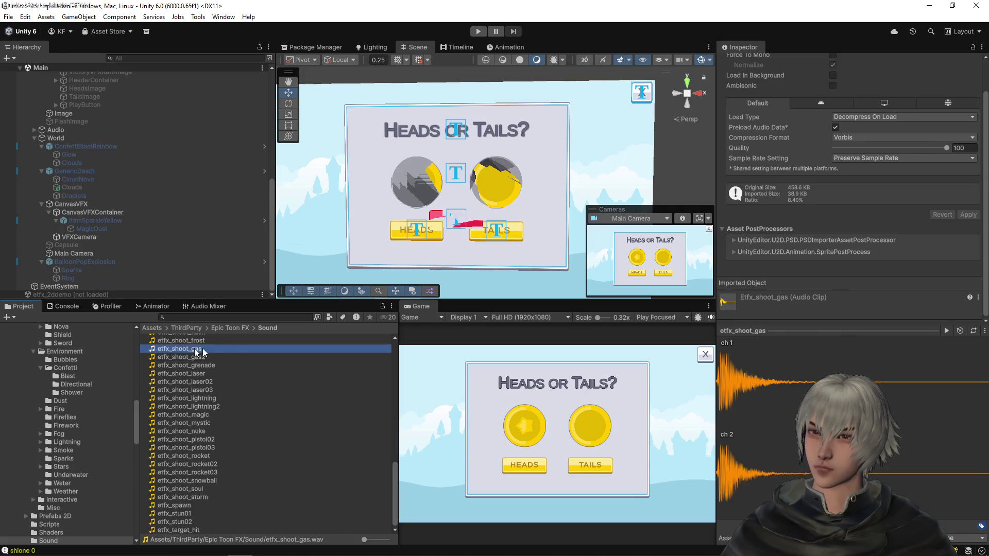
pyautogui.click(946, 331)
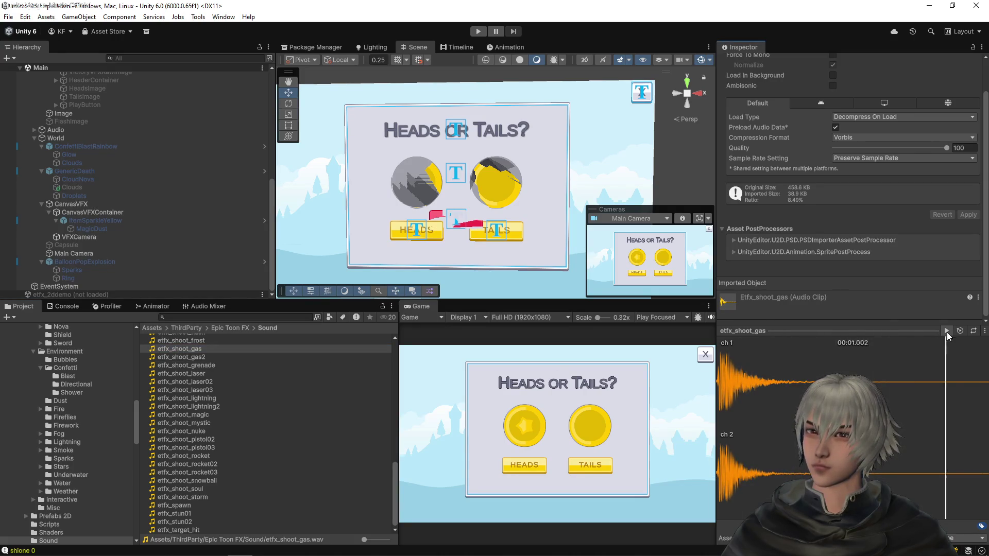
pyautogui.click(192, 365)
pyautogui.click(297, 355)
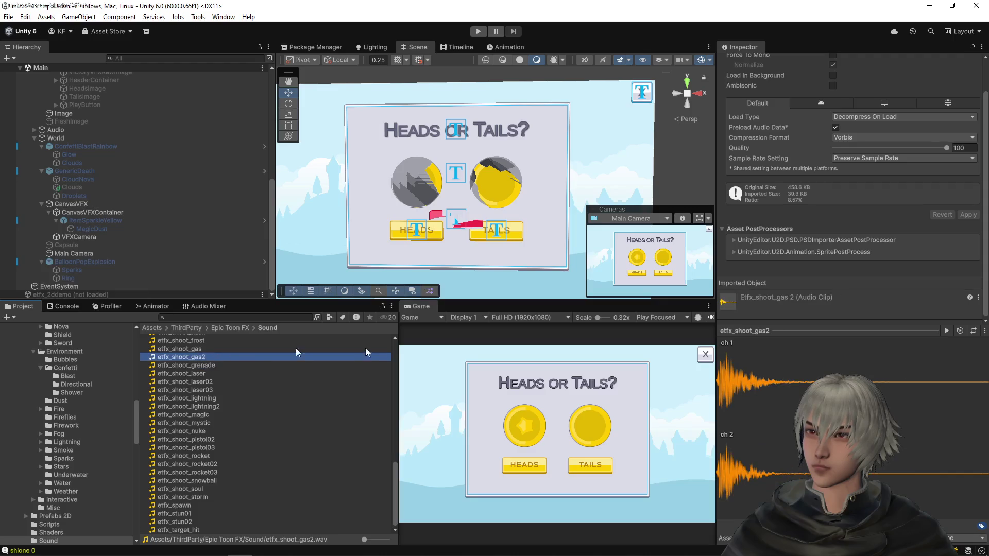
pyautogui.click(945, 331)
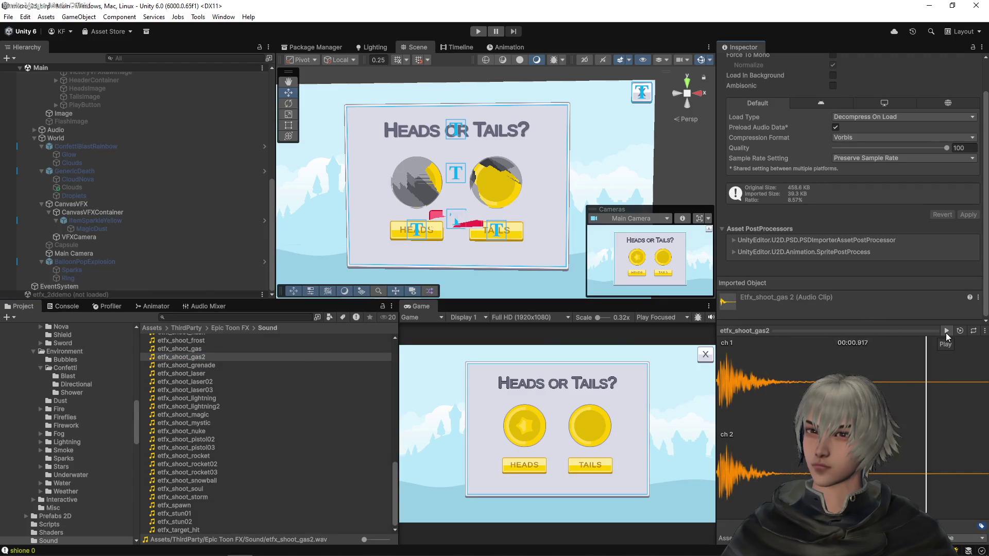
# - Audition etfx_shoot frost, flash, fireball2 and fireball, replaying the fireball
pyautogui.scroll(3, 202, 394)
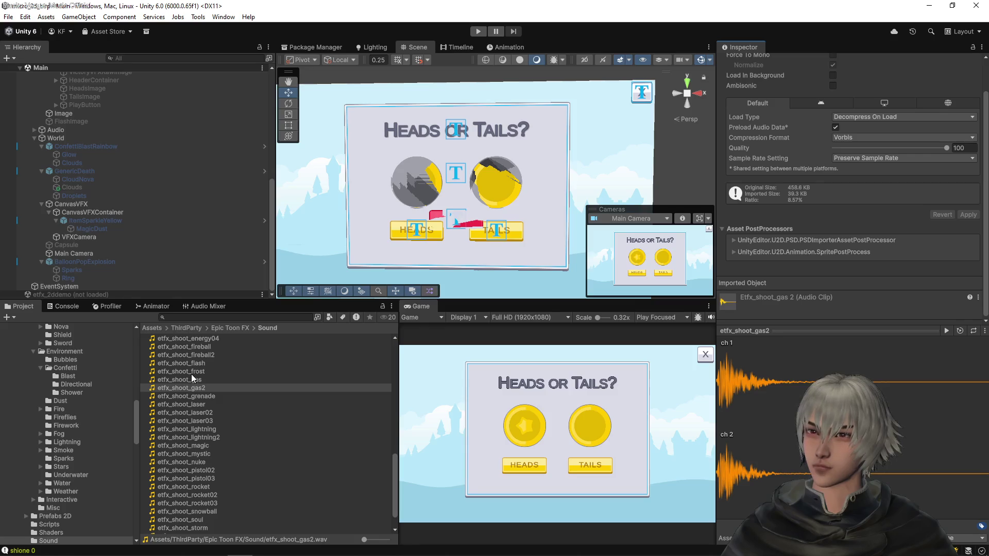
pyautogui.click(190, 372)
pyautogui.click(946, 331)
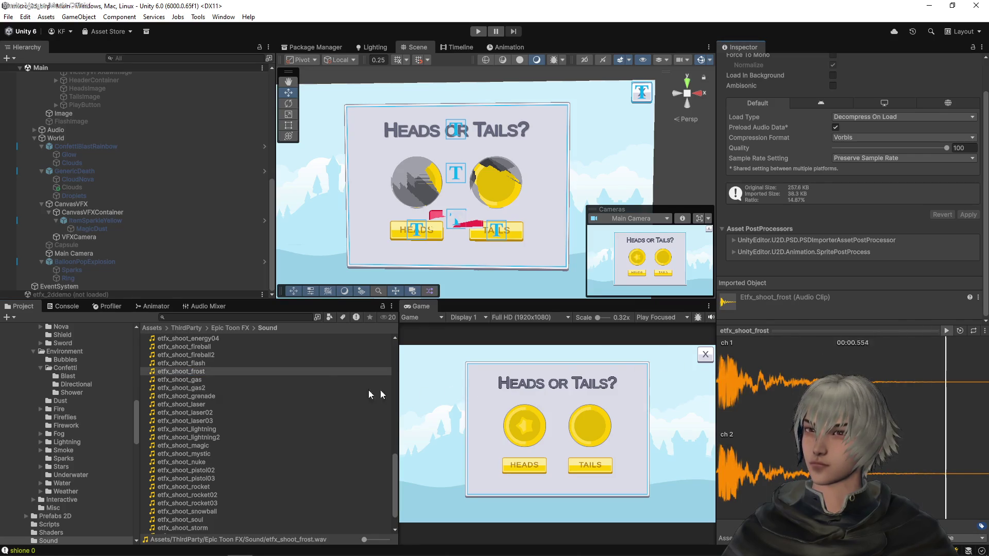
pyautogui.click(215, 363)
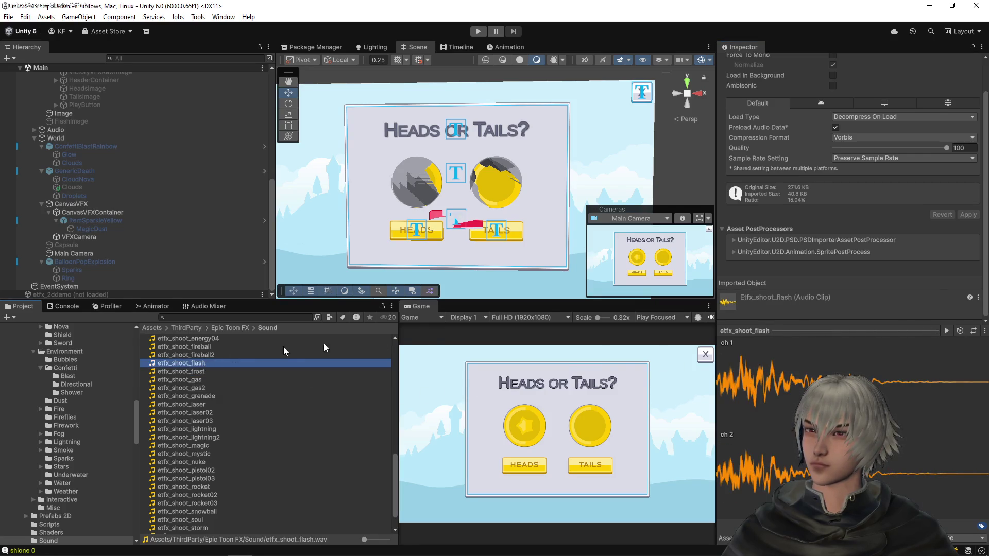
pyautogui.click(946, 331)
pyautogui.click(204, 356)
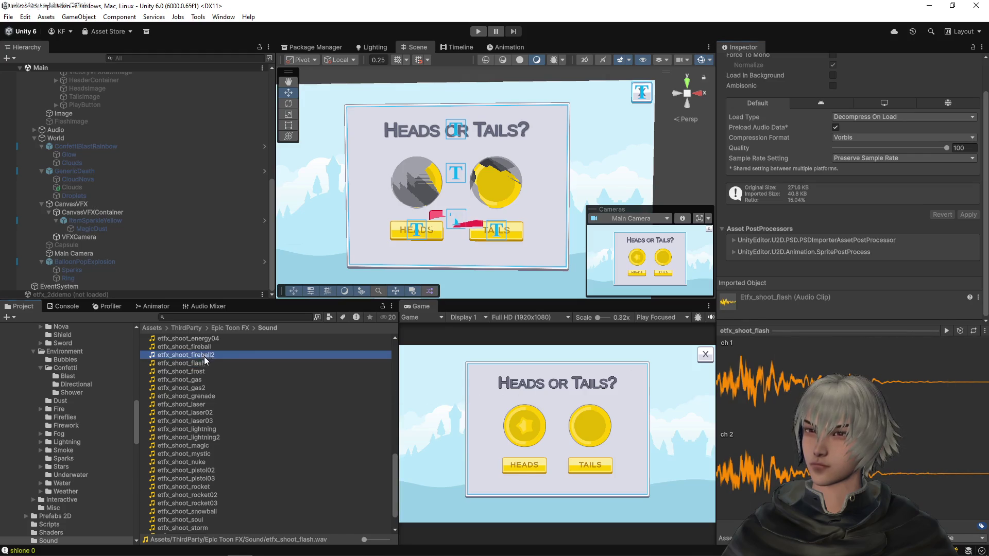
pyautogui.click(946, 331)
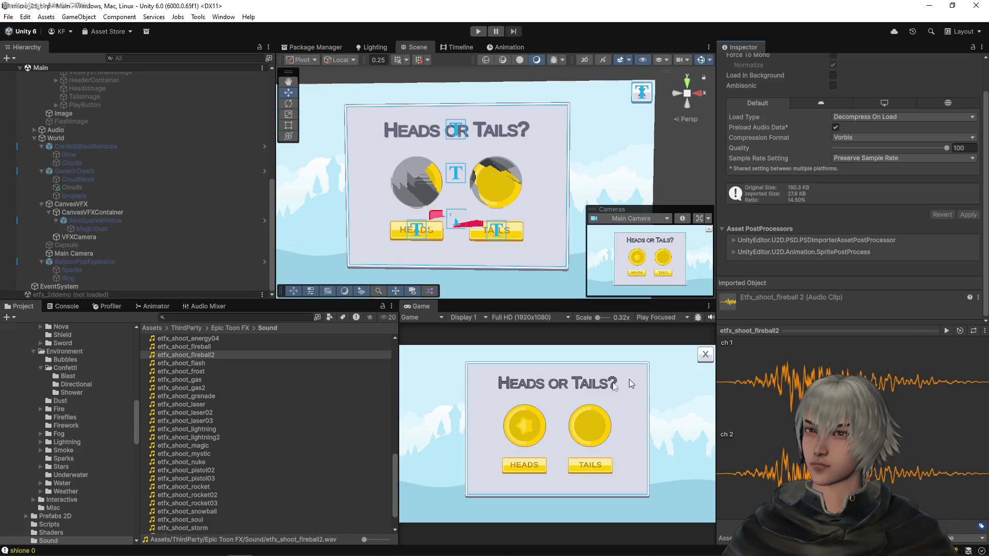
pyautogui.click(205, 347)
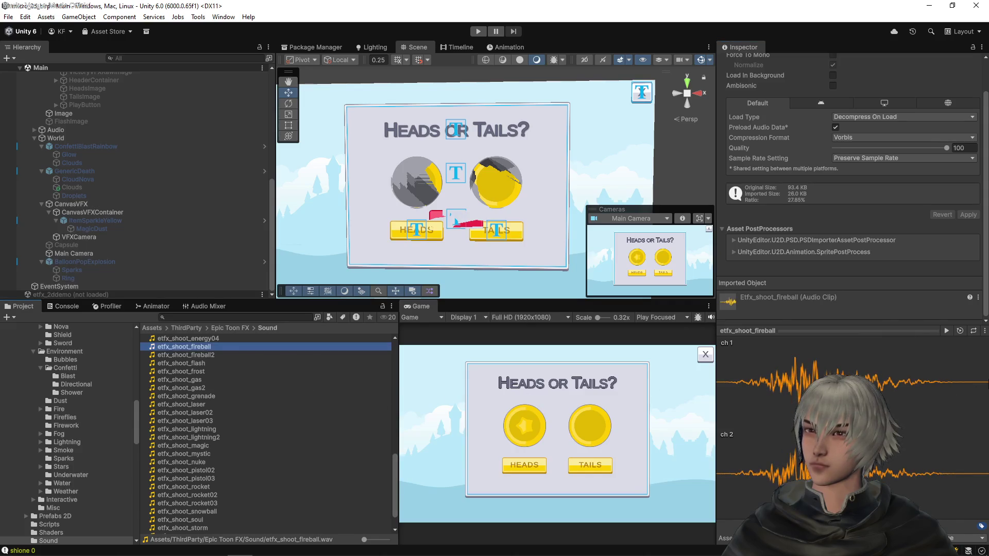
pyautogui.click(947, 331)
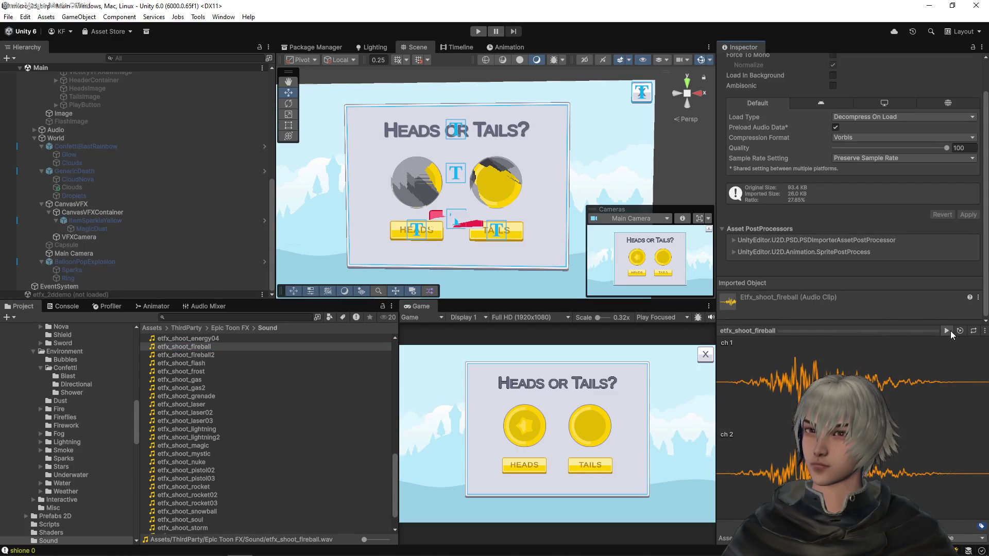
pyautogui.click(951, 330)
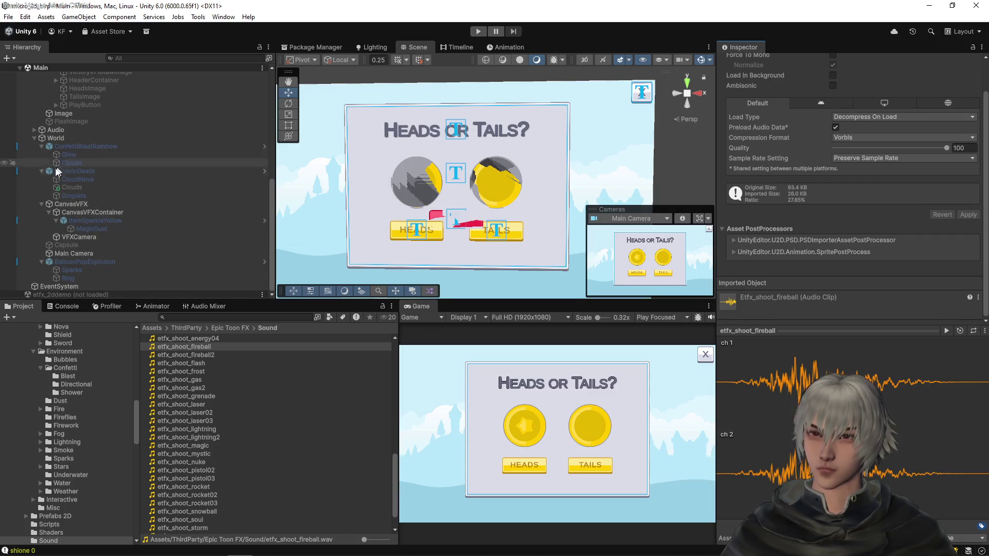
# - Copy GenericDeath's Audio Source and paste it as a new component on ConfettiBlastRainbow
pyautogui.click(72, 171)
pyautogui.scroll(-5, 913, 265)
pyautogui.scroll(-10, 906, 268)
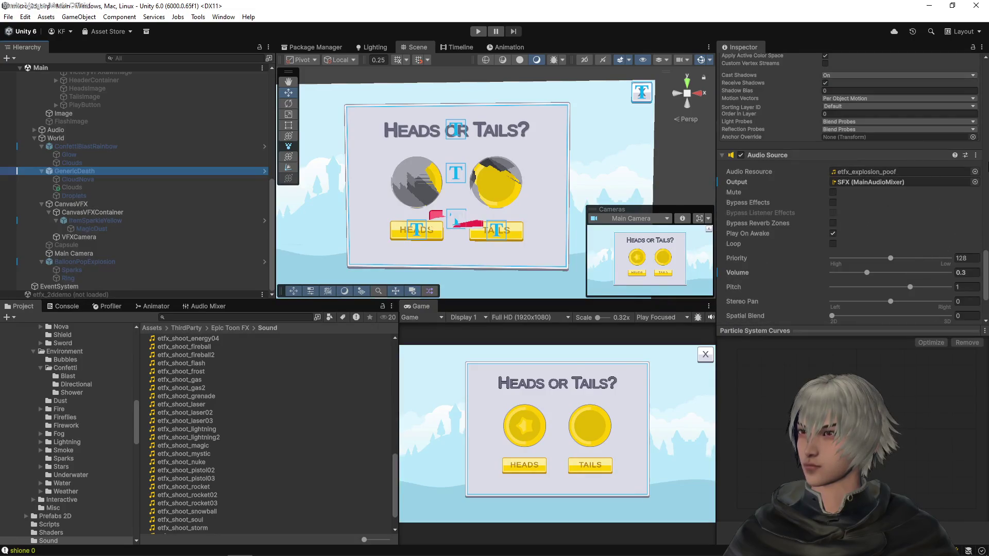
pyautogui.click(975, 155)
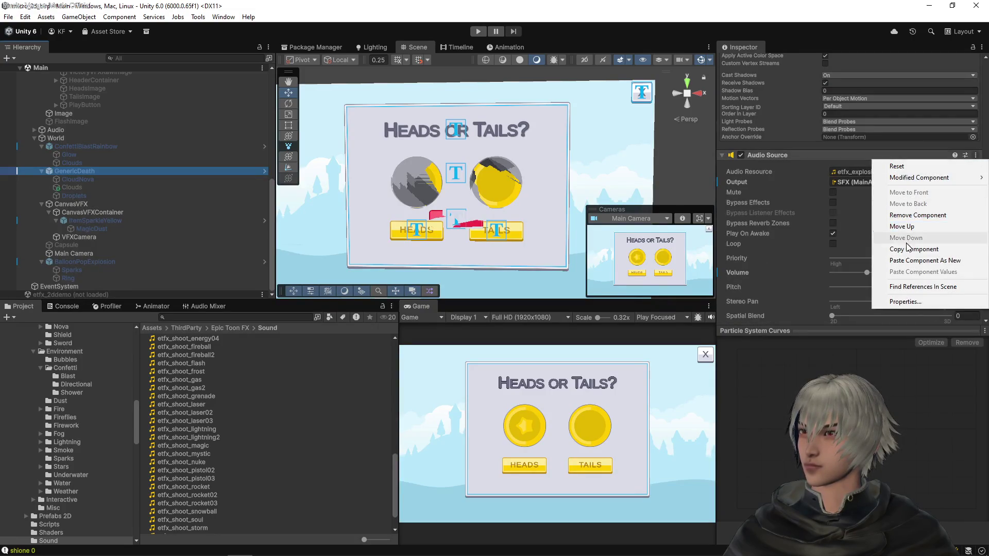
pyautogui.click(819, 260)
pyautogui.click(96, 149)
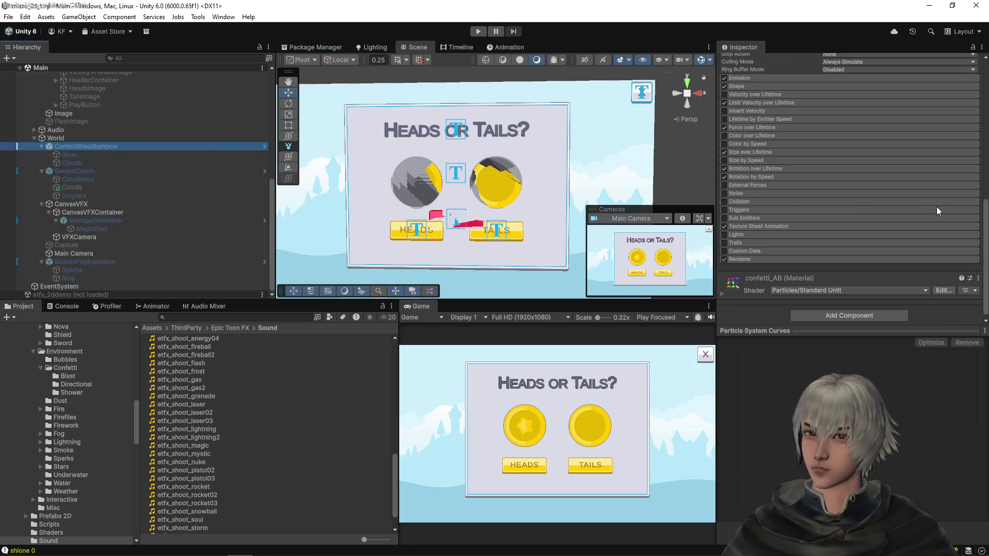
pyautogui.scroll(10, 937, 206)
pyautogui.scroll(3, 968, 153)
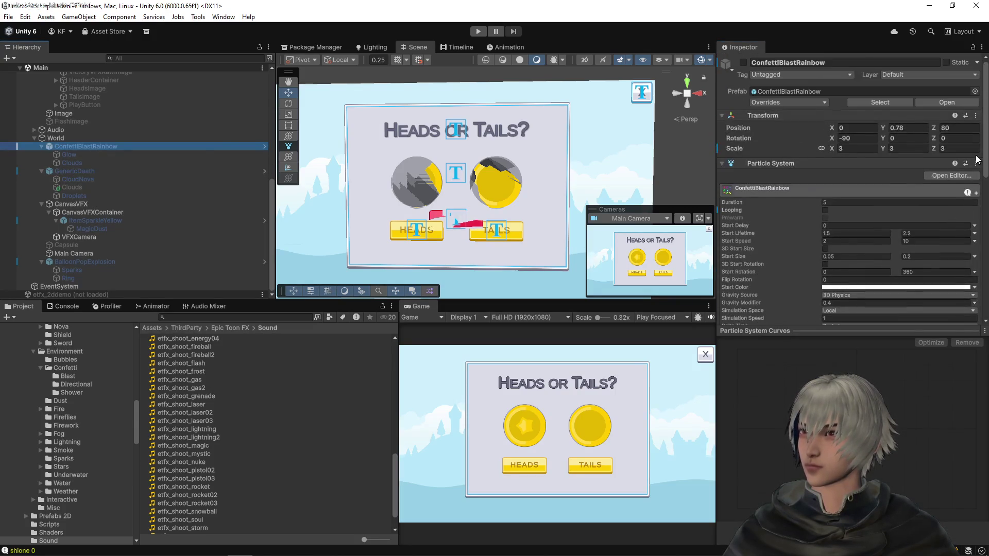
pyautogui.click(975, 163)
pyautogui.click(916, 269)
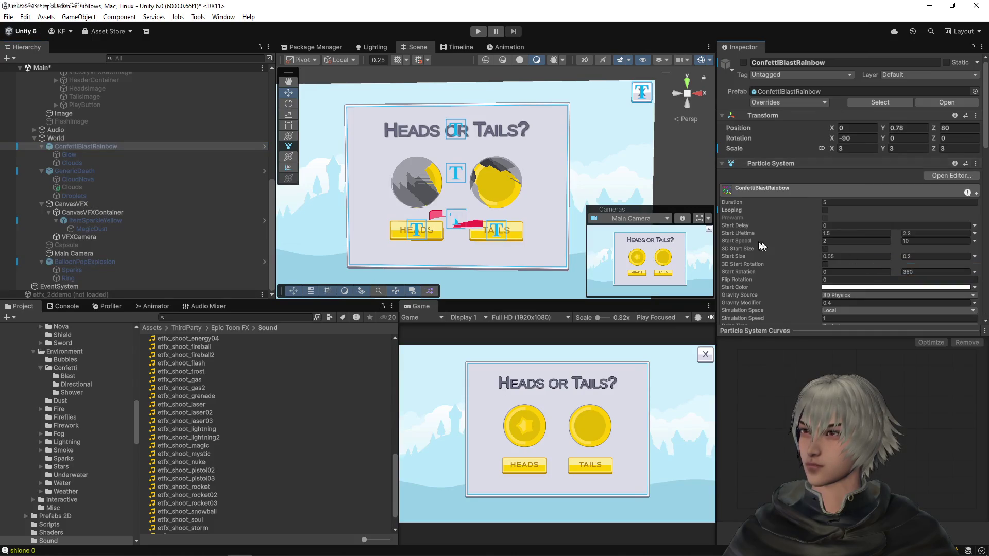
# - Set the pasted Audio Source to etfx_shoot_fireball at volume 0.5 and enter Play mode
pyautogui.scroll(-10, 775, 233)
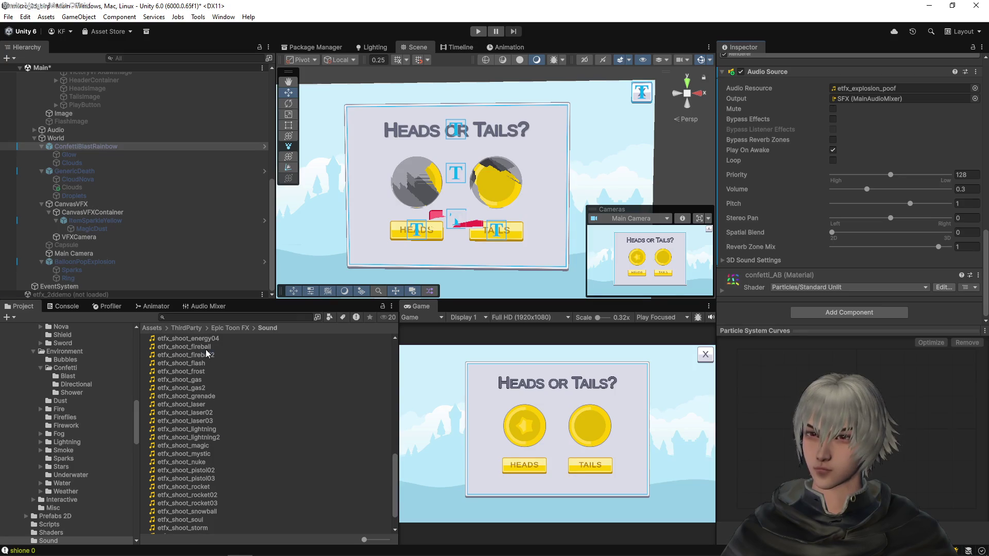
pyautogui.moveTo(206, 349); pyautogui.dragTo(829, 233)
pyautogui.moveTo(868, 97); pyautogui.dragTo(871, 89)
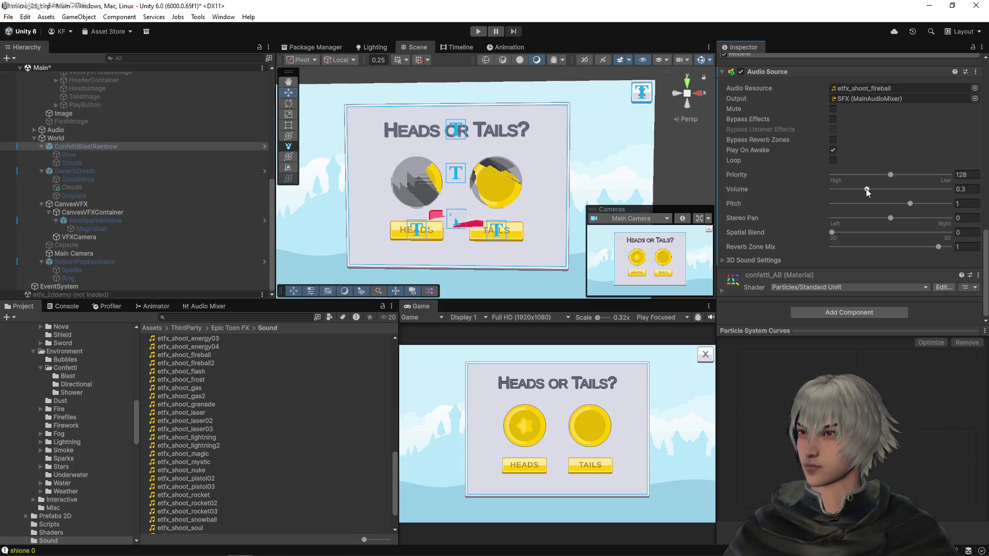
pyautogui.moveTo(867, 189); pyautogui.dragTo(892, 190)
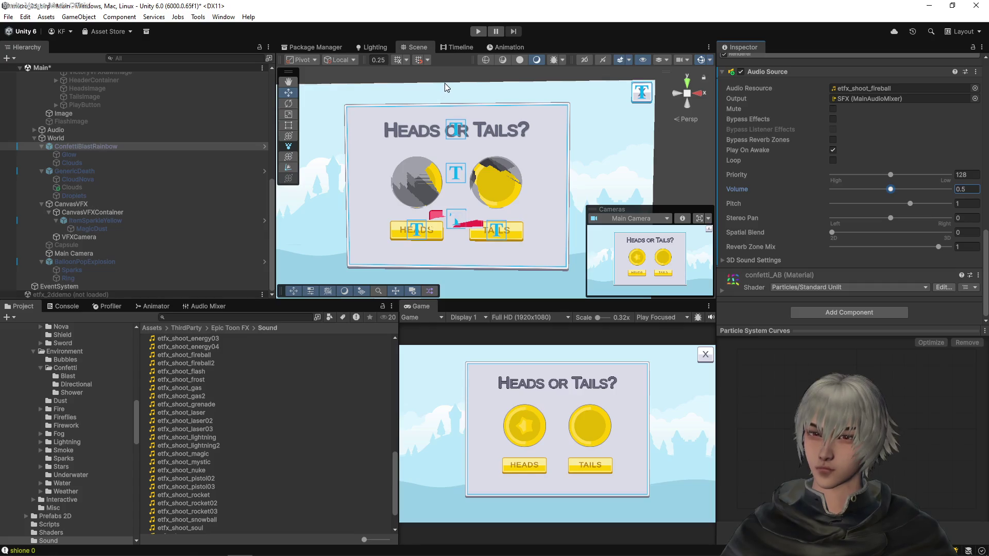
pyautogui.click(479, 32)
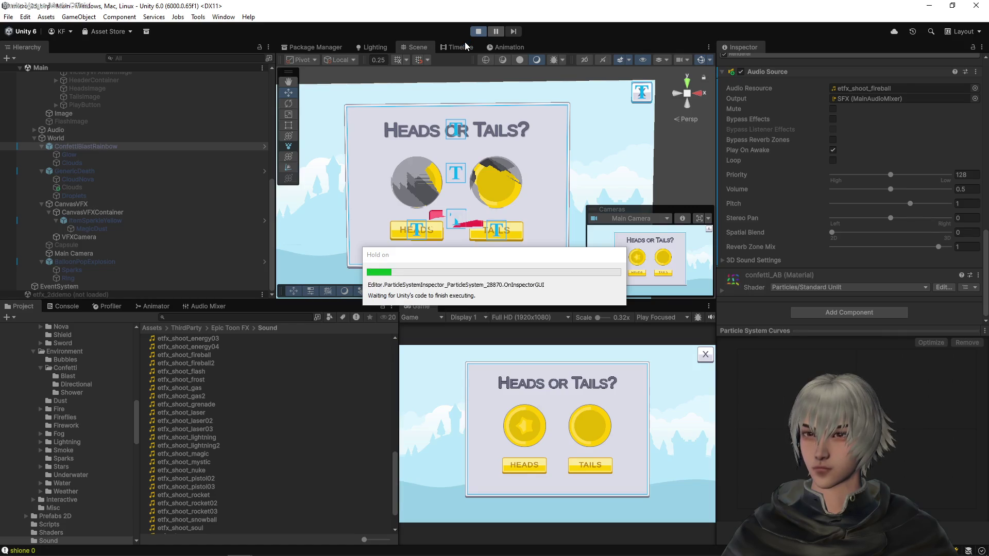
# - Start the game, call Heads twice, then call Tails on the next toss
pyautogui.click(559, 453)
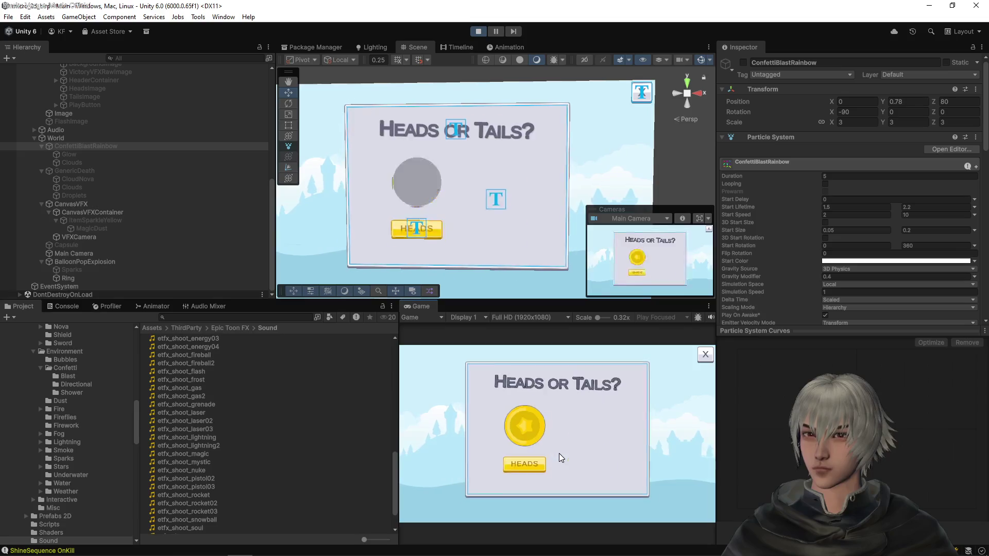
pyautogui.click(542, 468)
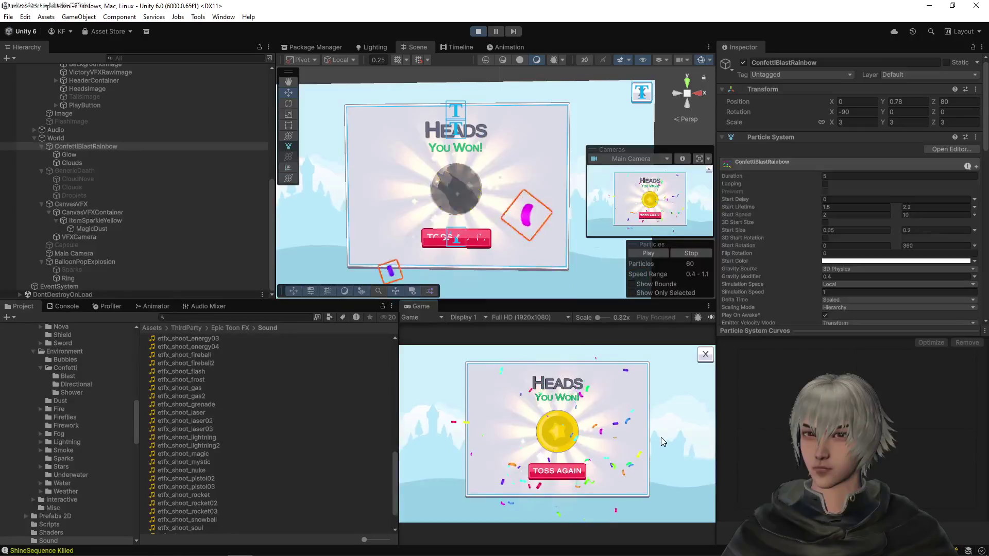
pyautogui.click(557, 471)
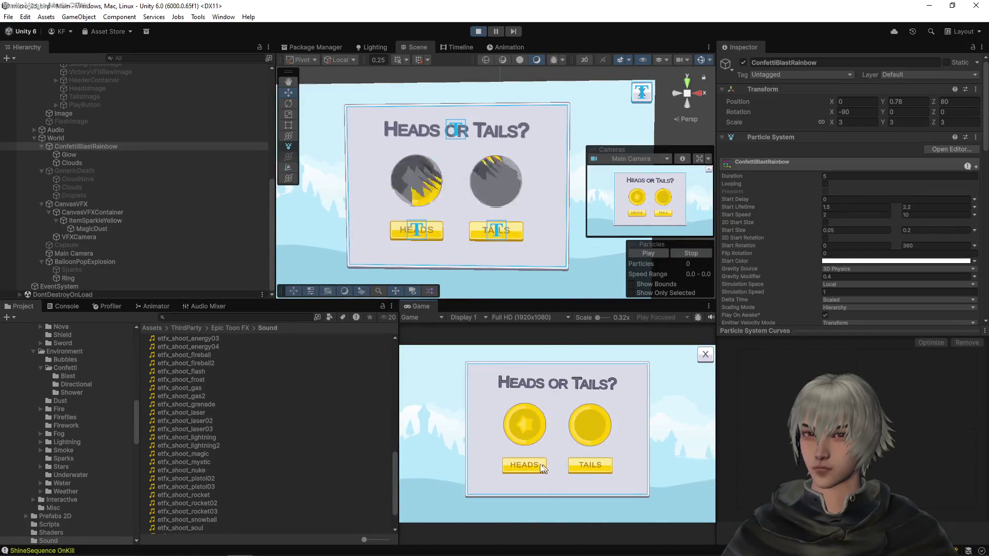
pyautogui.click(542, 468)
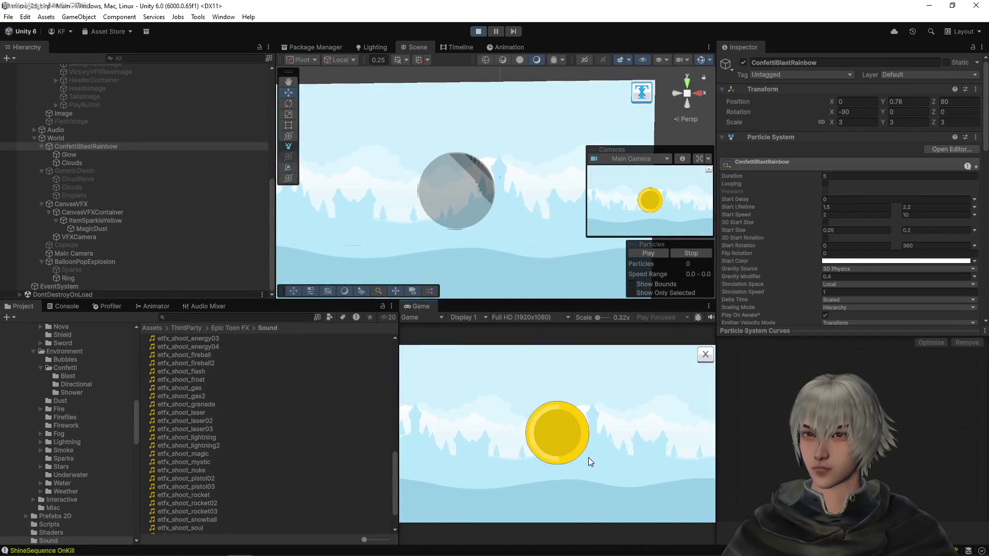
pyautogui.click(565, 470)
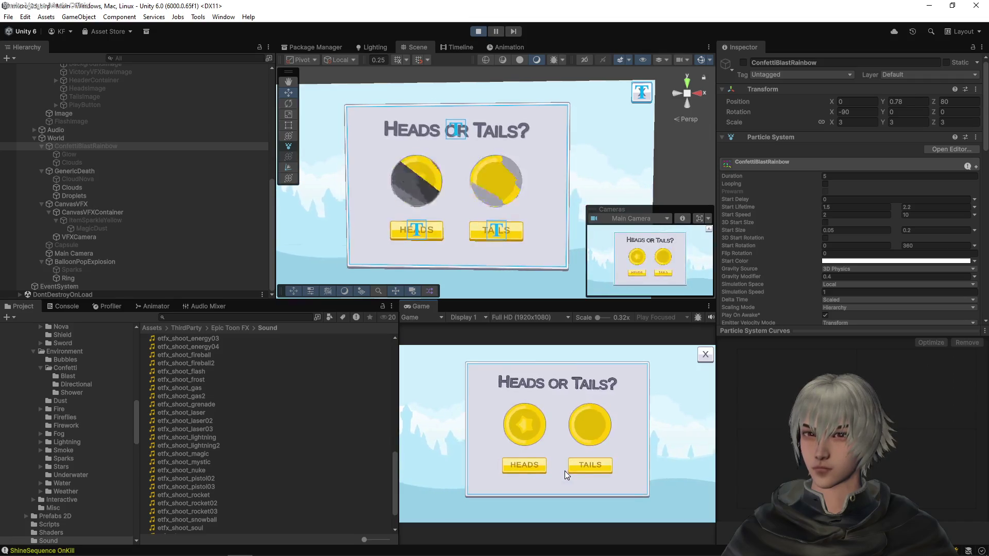
pyautogui.click(582, 464)
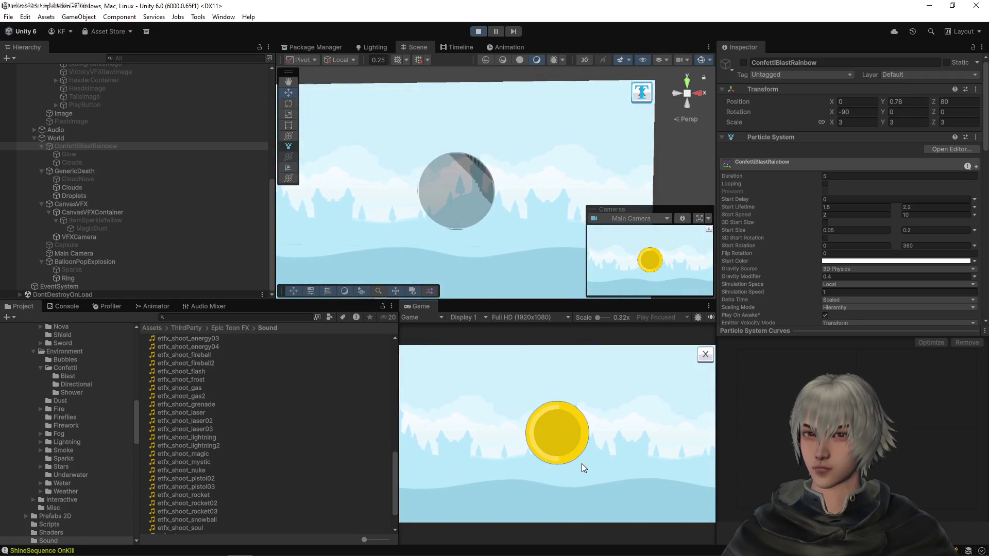
# - Audition etfx_shoot_energy02, bubble, bubble2 and energy01
pyautogui.scroll(3, 267, 384)
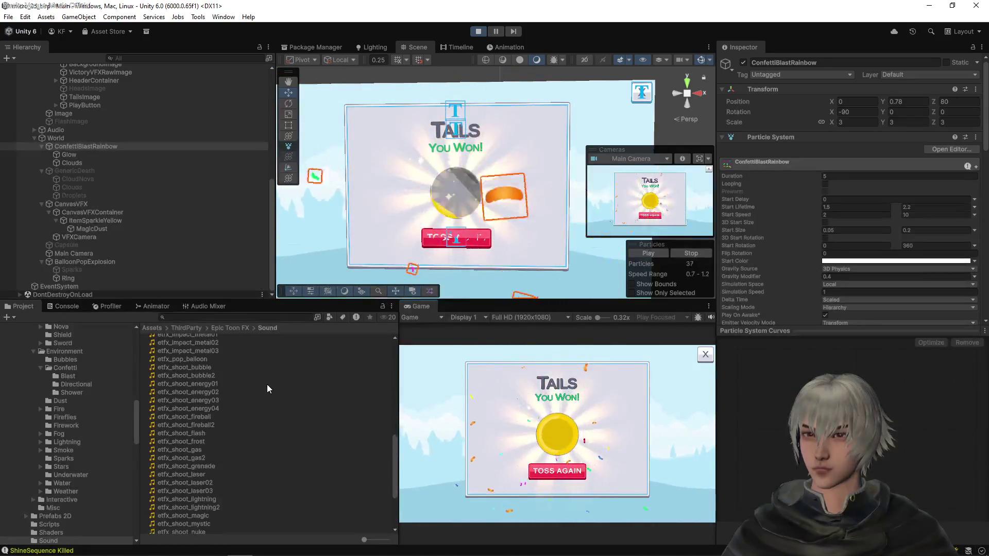
pyautogui.click(193, 393)
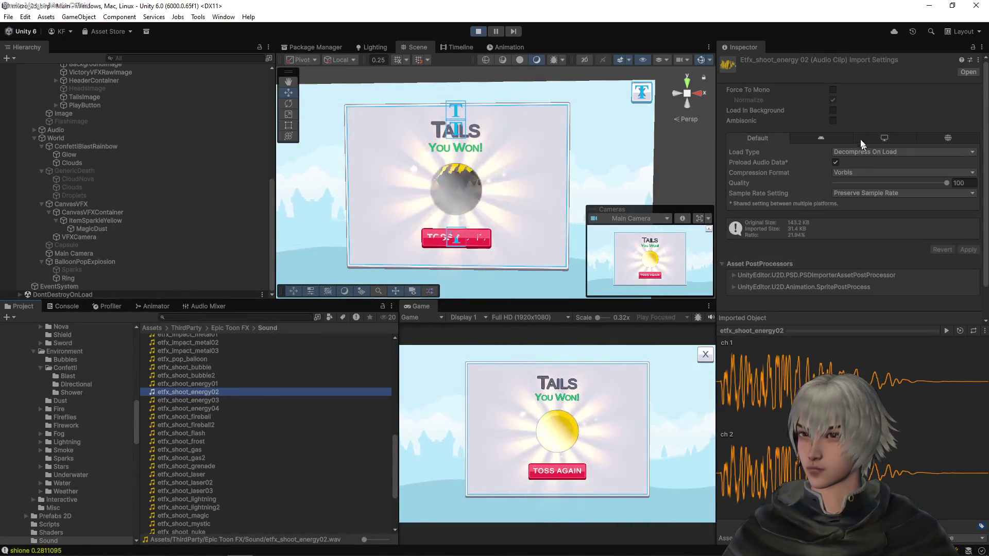
pyautogui.scroll(-1, 799, 253)
pyautogui.click(945, 331)
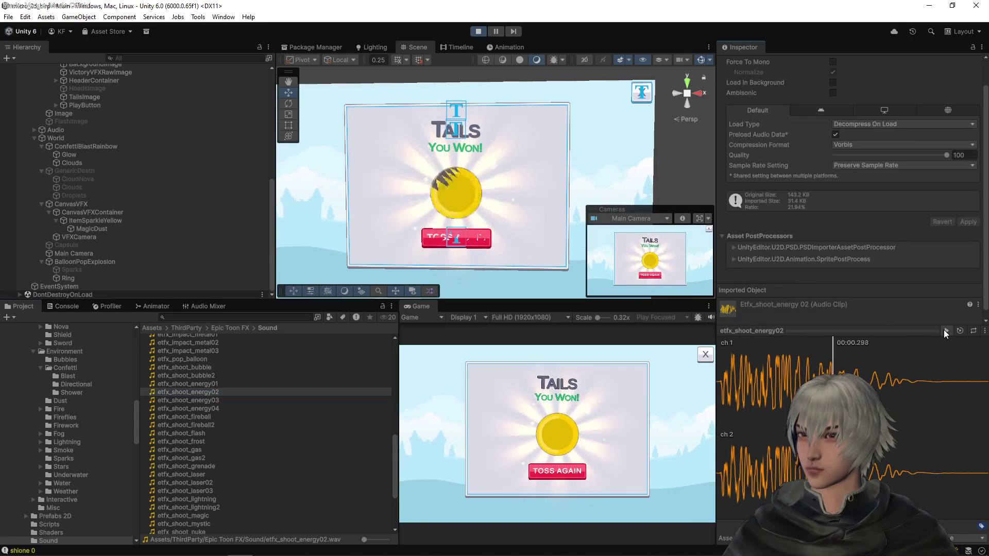
pyautogui.click(196, 368)
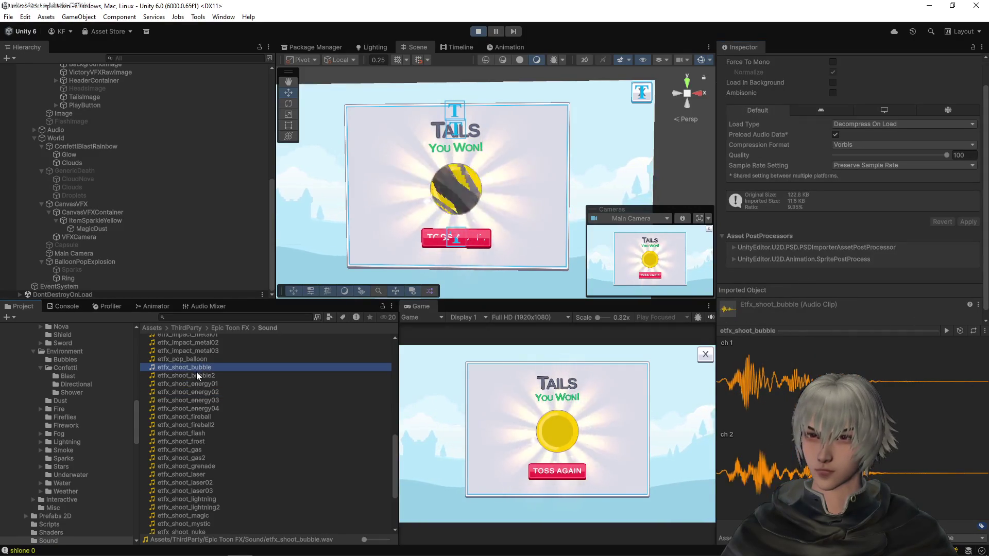
pyautogui.click(946, 330)
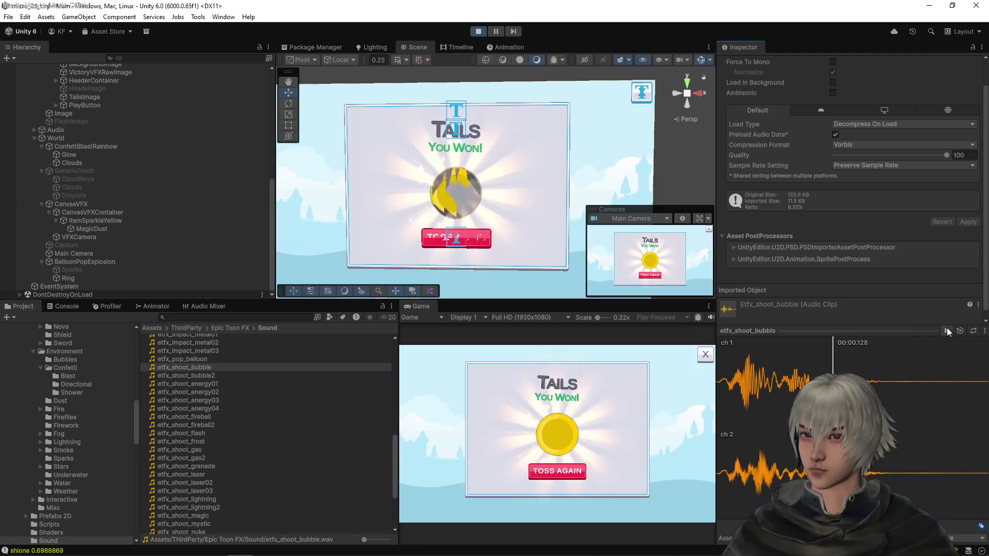
pyautogui.click(257, 376)
pyautogui.click(945, 331)
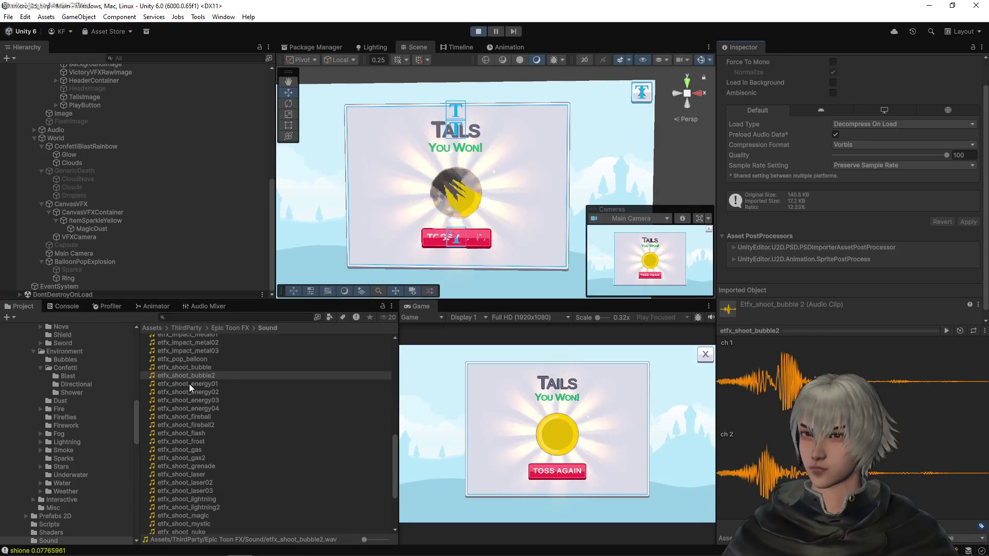
pyautogui.click(189, 384)
pyautogui.click(947, 331)
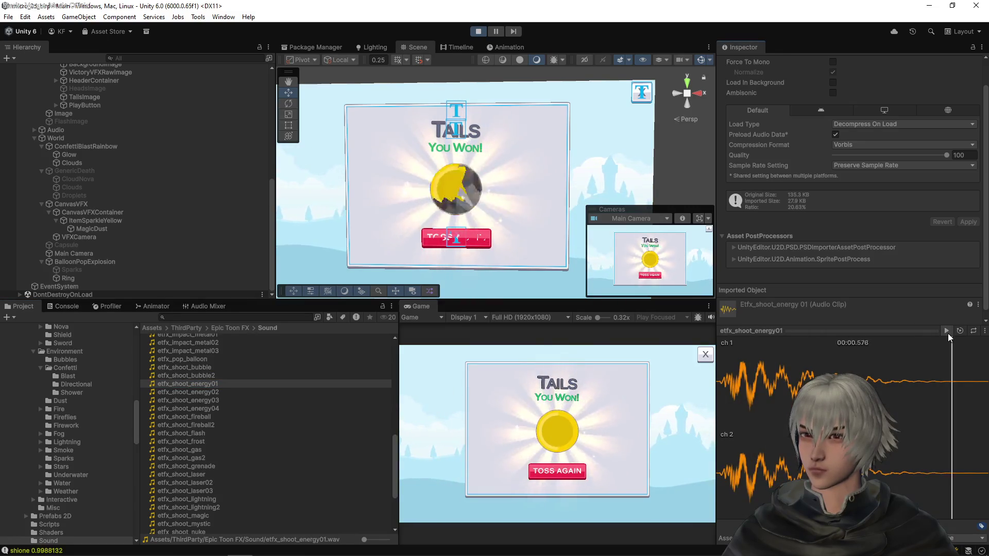
# - Preview etfx_shoot magic, snowball, soul and storm after browsing fireball and laser
pyautogui.click(195, 417)
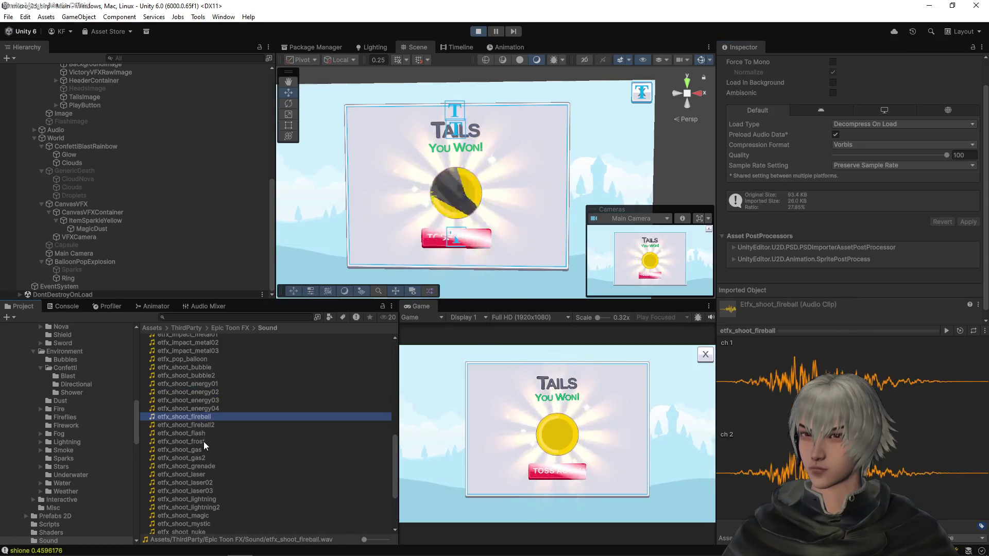
pyautogui.click(205, 475)
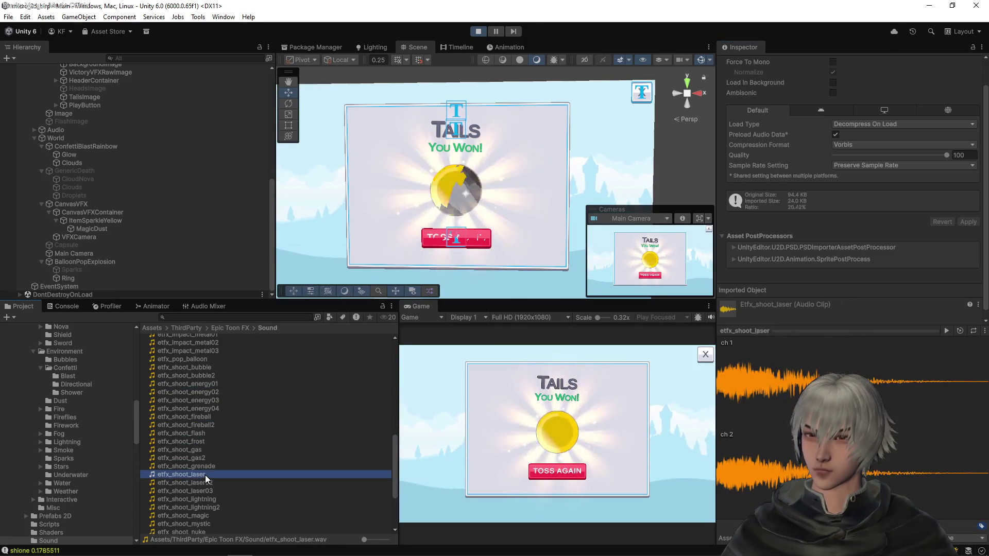
pyautogui.click(208, 516)
pyautogui.click(946, 331)
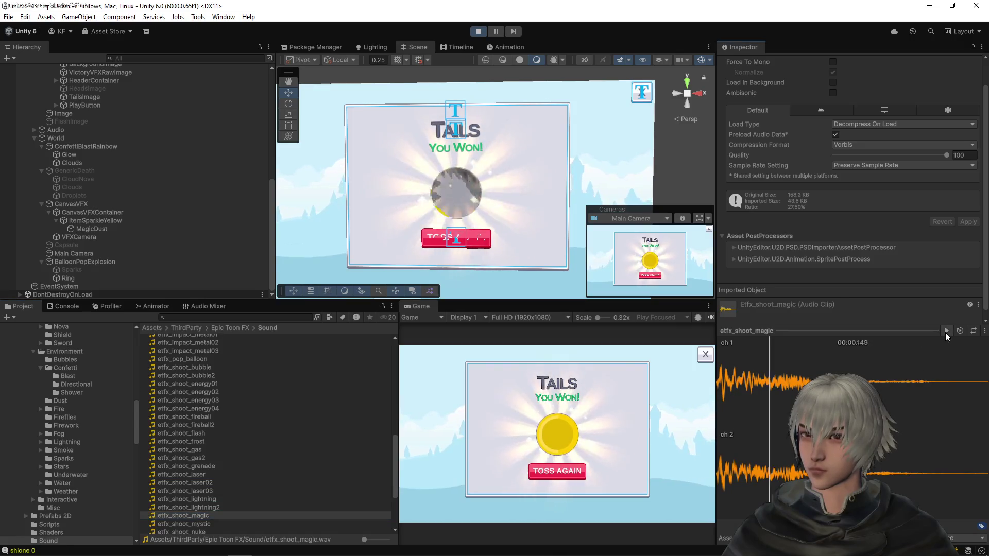
pyautogui.scroll(-3, 242, 440)
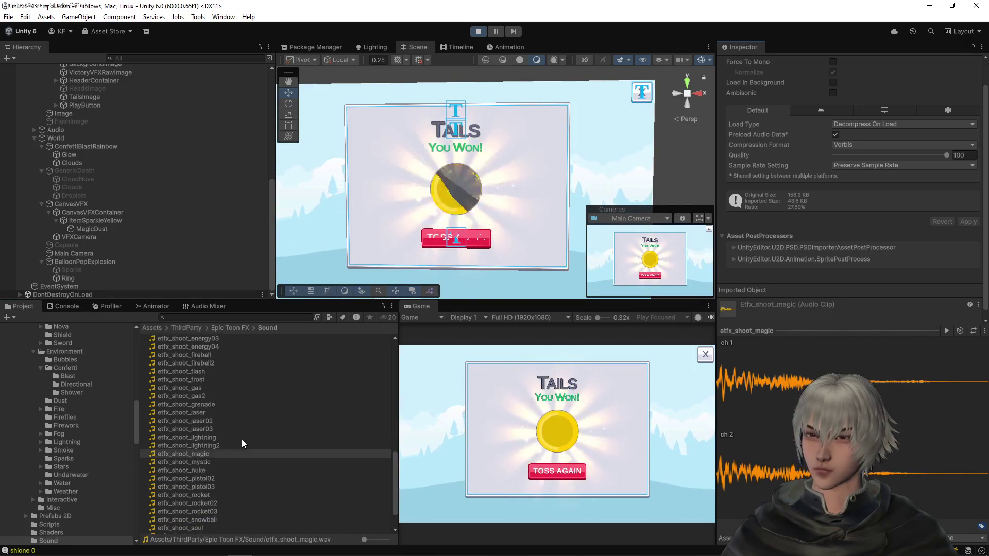
pyautogui.scroll(-2, 242, 439)
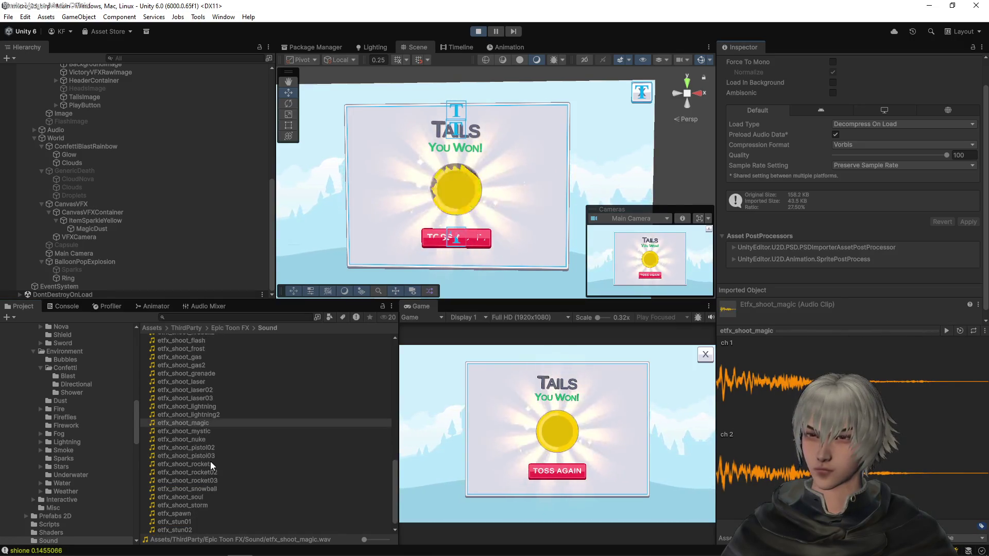
pyautogui.click(208, 492)
pyautogui.click(945, 331)
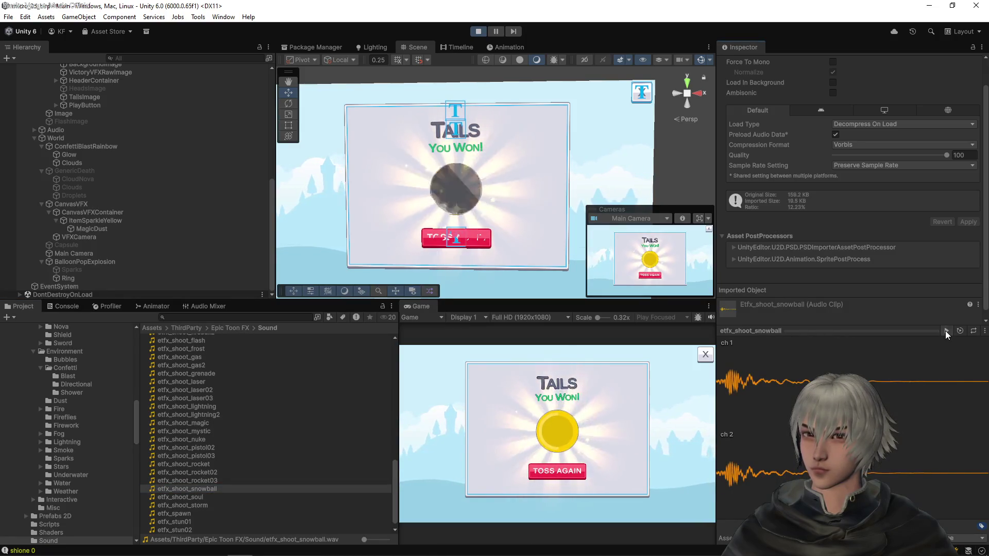
pyautogui.click(205, 497)
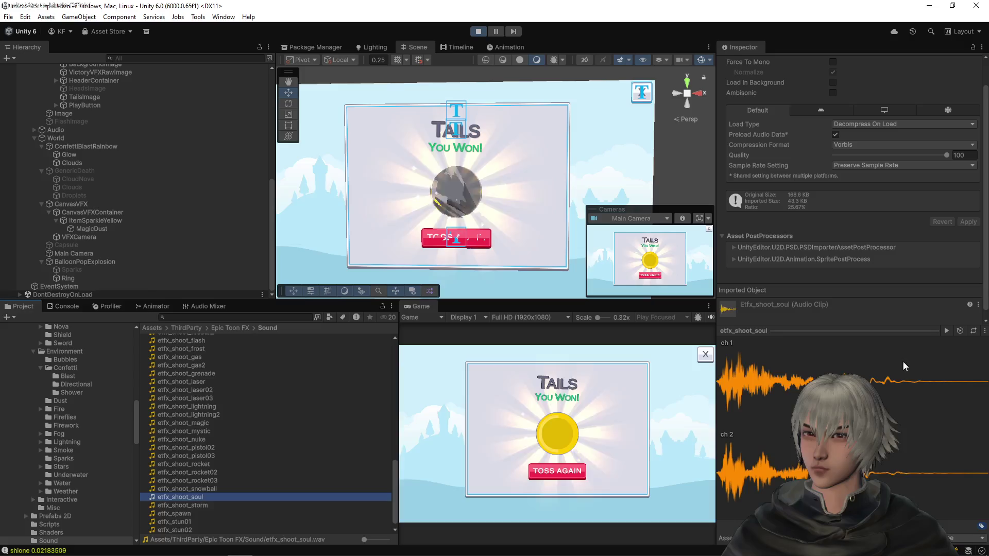
pyautogui.click(948, 332)
pyautogui.click(199, 506)
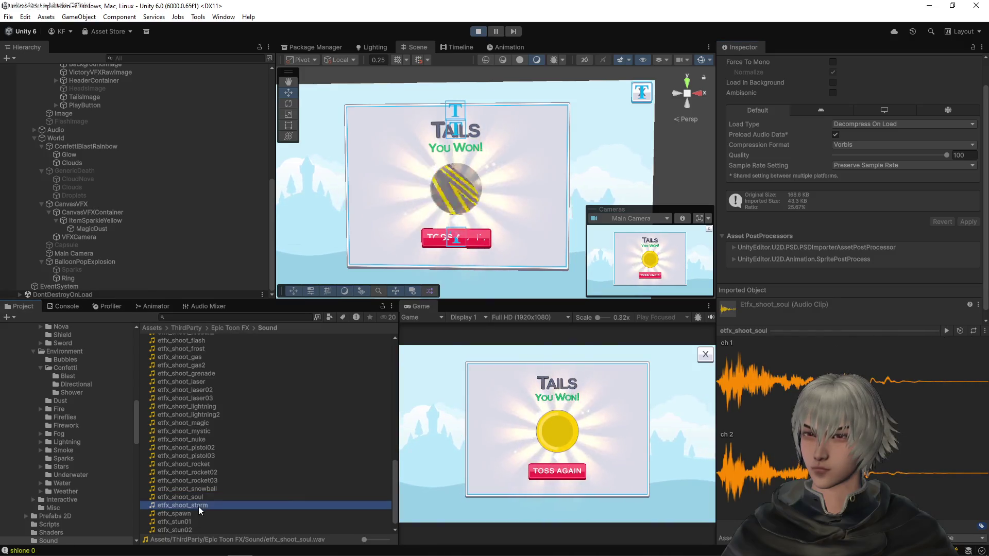
pyautogui.click(948, 332)
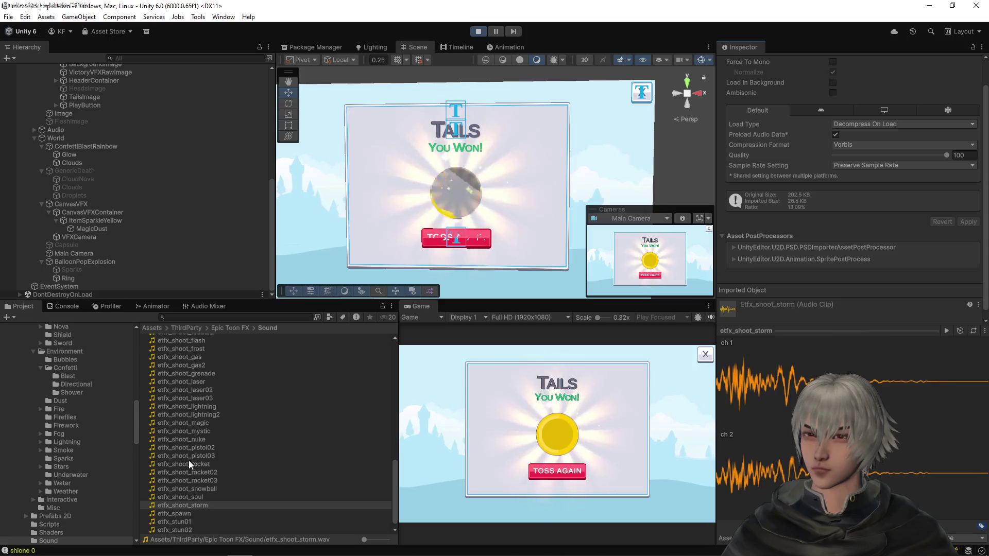
# - Preview etfx_spawn, etfx_stun01 and etfx_target_hit, also selecting etfx_stun02
pyautogui.click(174, 514)
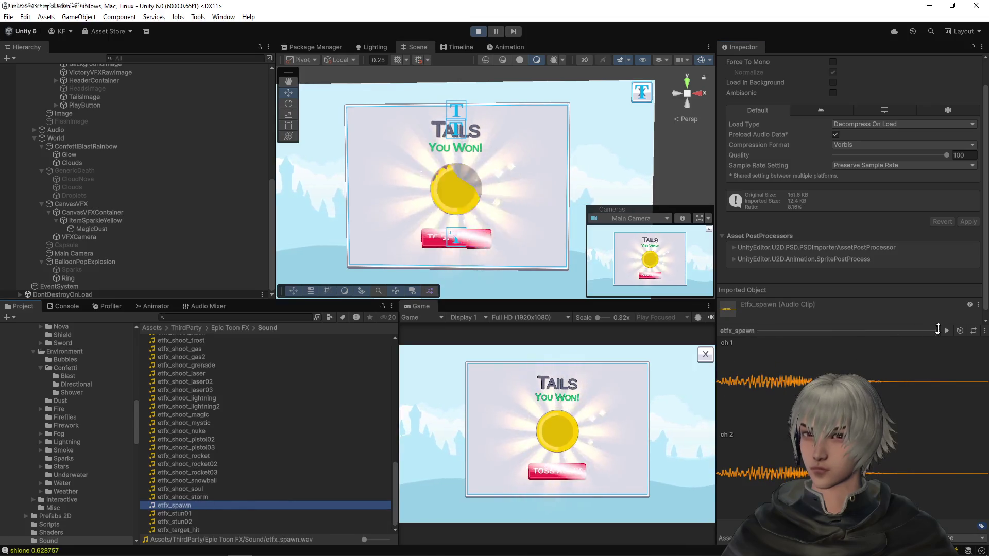
pyautogui.click(938, 331)
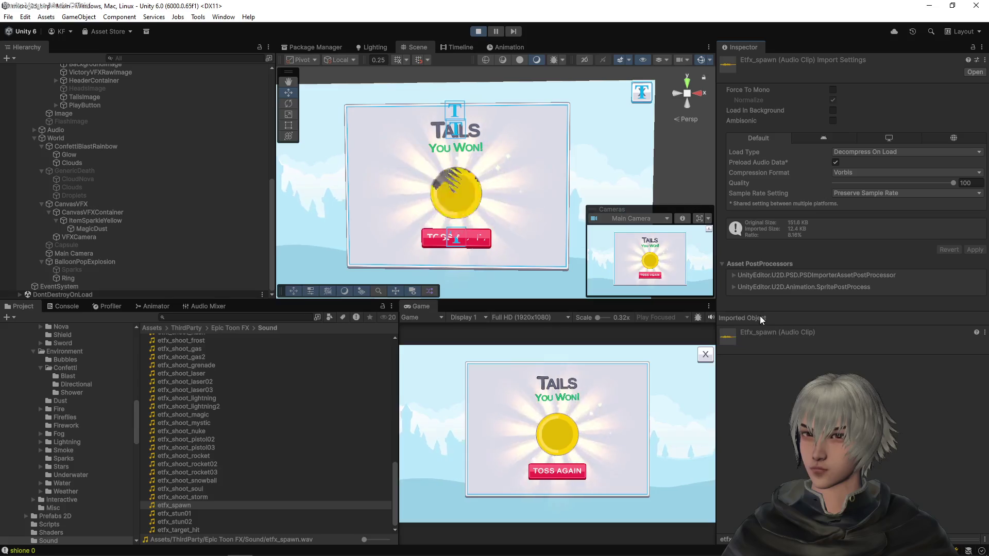
pyautogui.click(207, 481)
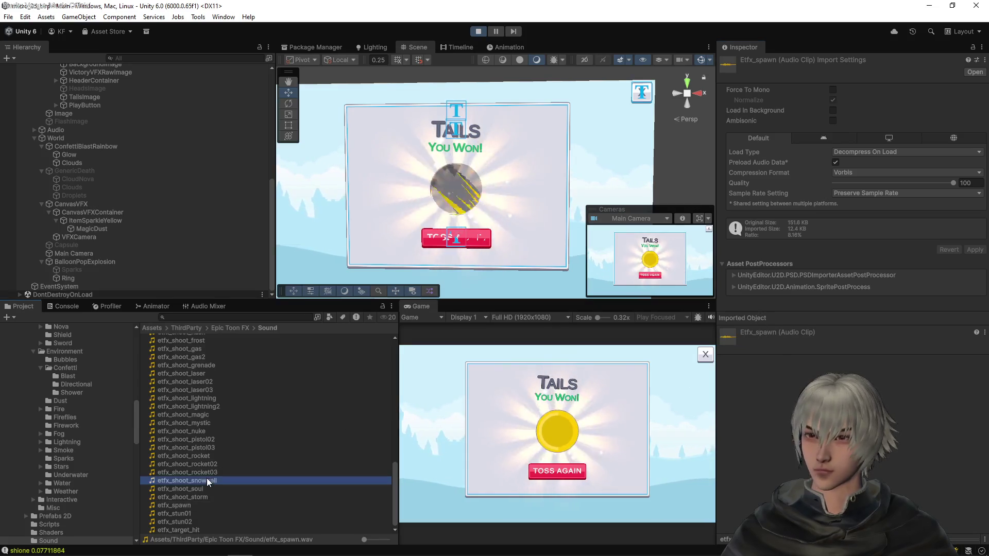
pyautogui.click(200, 503)
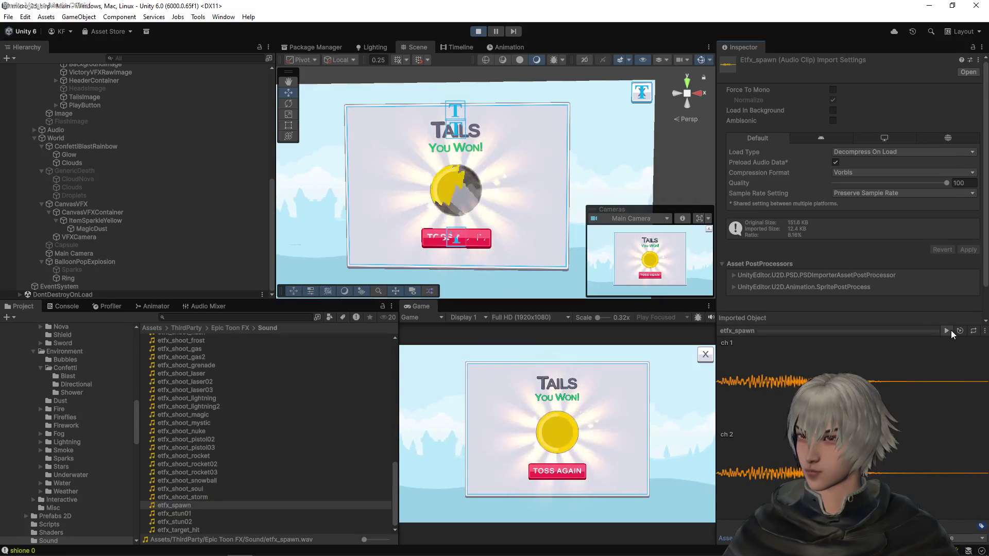
pyautogui.click(948, 331)
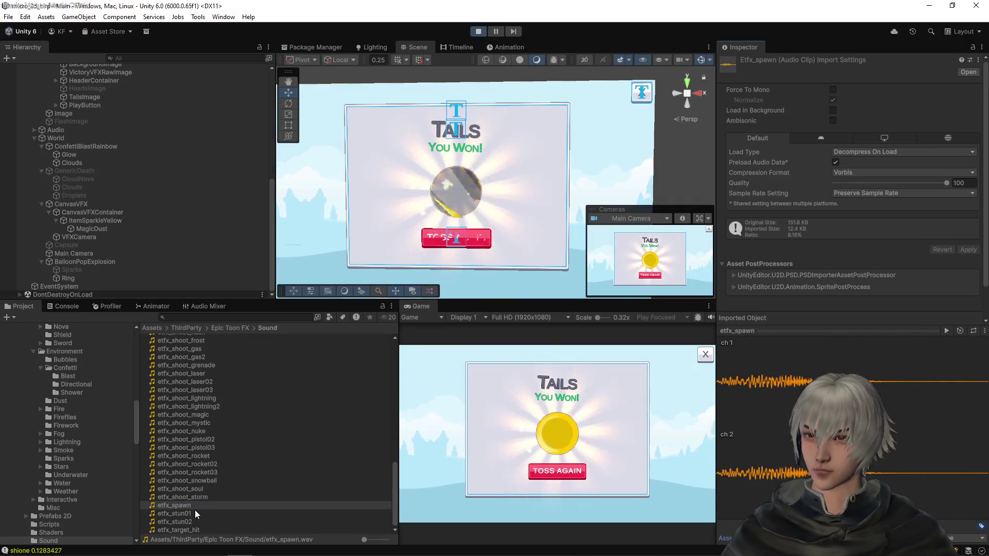
pyautogui.click(195, 513)
pyautogui.click(946, 331)
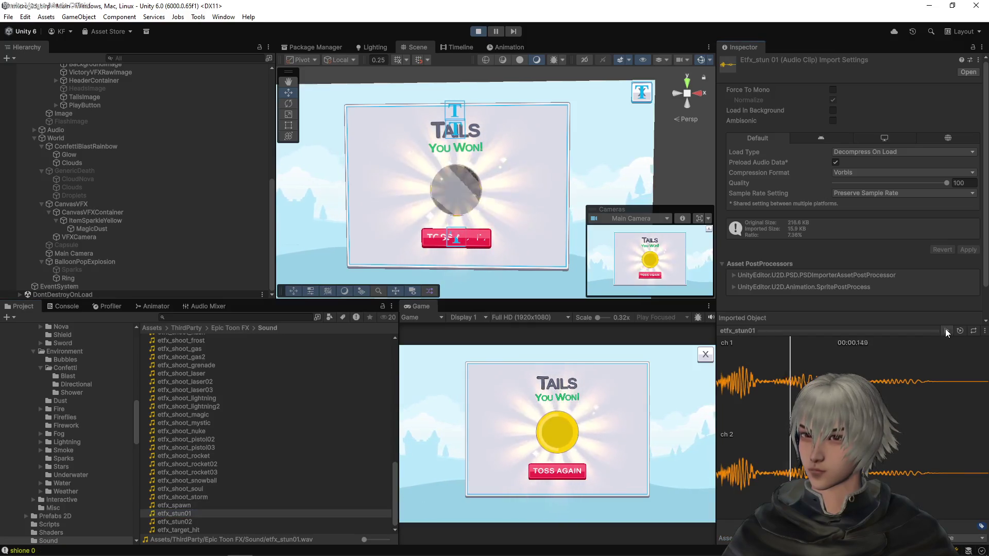
pyautogui.click(193, 521)
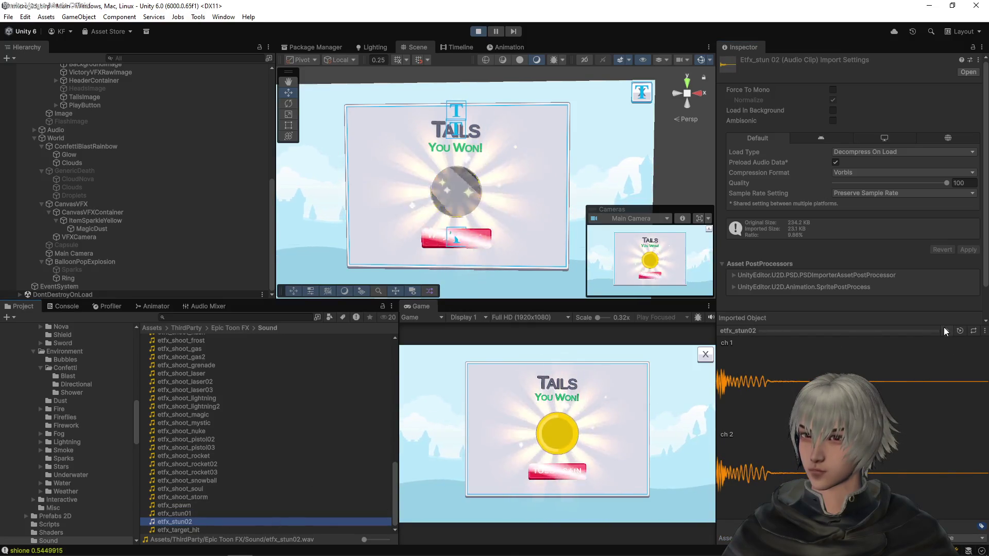
pyautogui.click(198, 530)
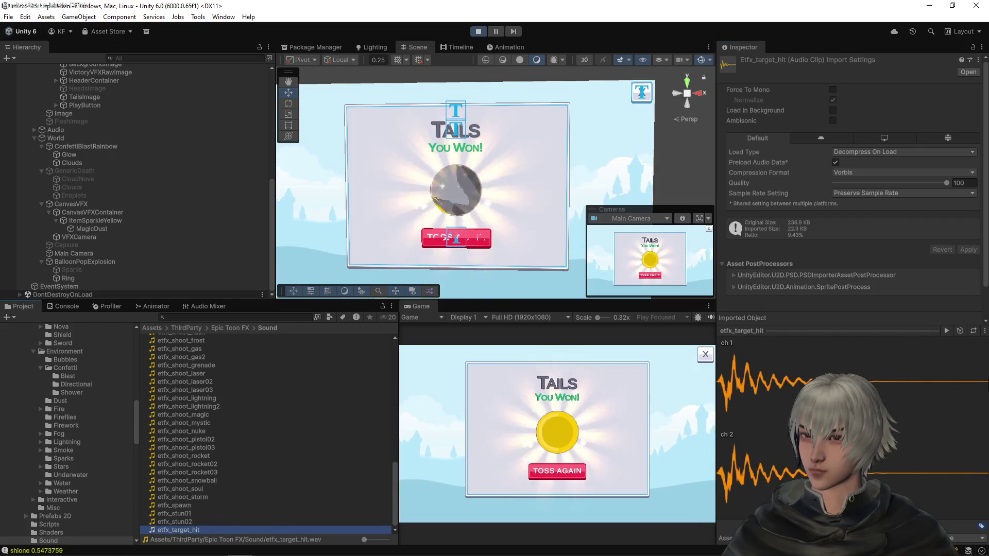
pyautogui.click(948, 331)
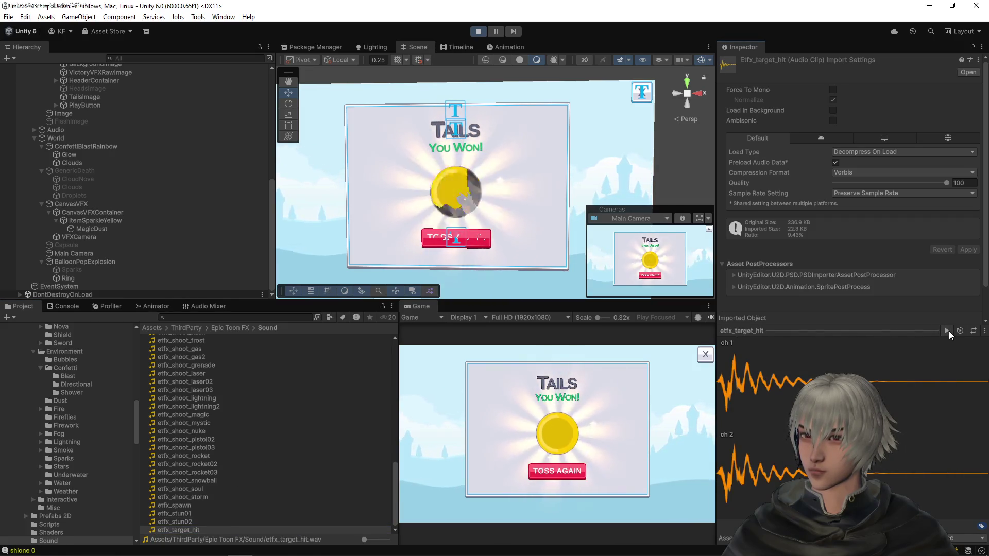
# - Play three more coin tosses: a Tails win, a Heads loss, then another flip
pyautogui.scroll(10, 225, 366)
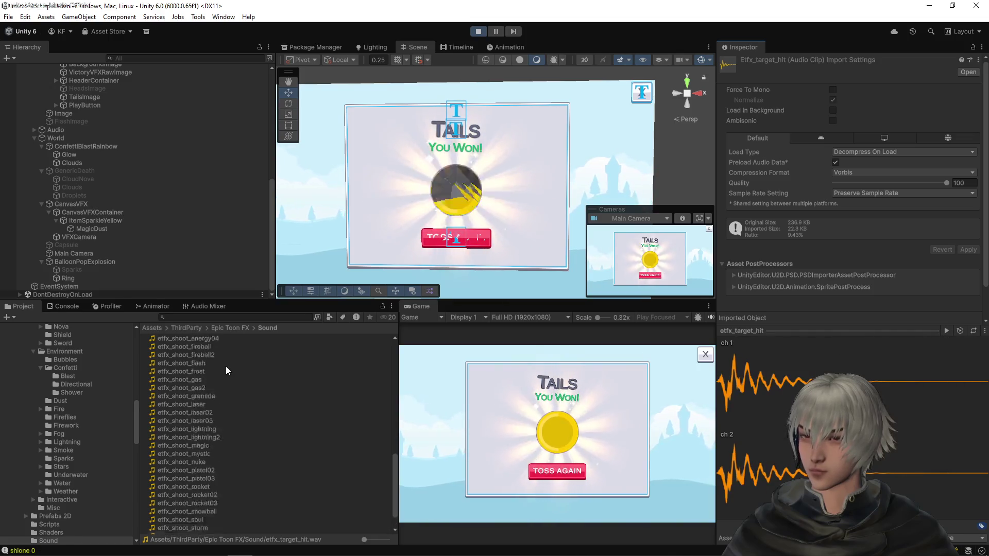
pyautogui.scroll(7, 225, 366)
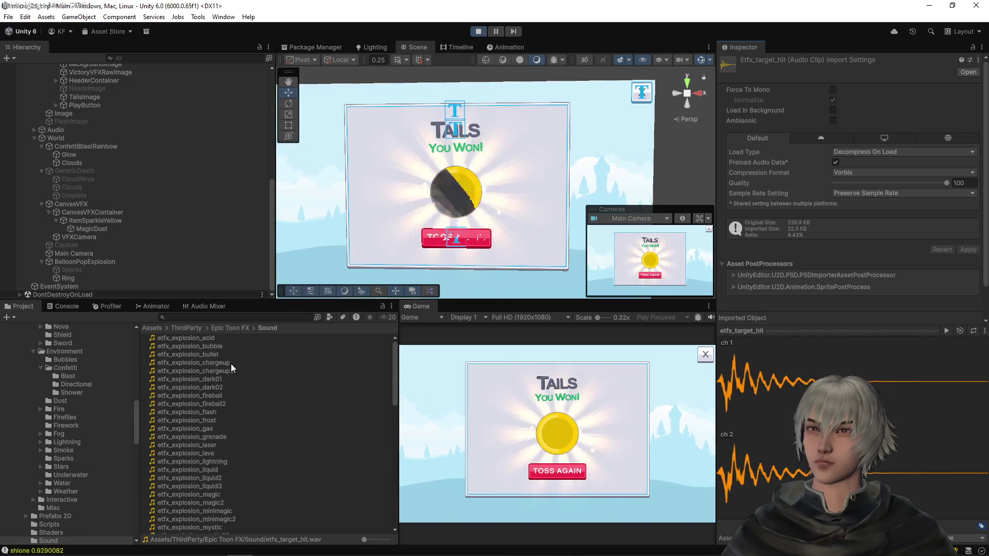
pyautogui.scroll(-10, 230, 363)
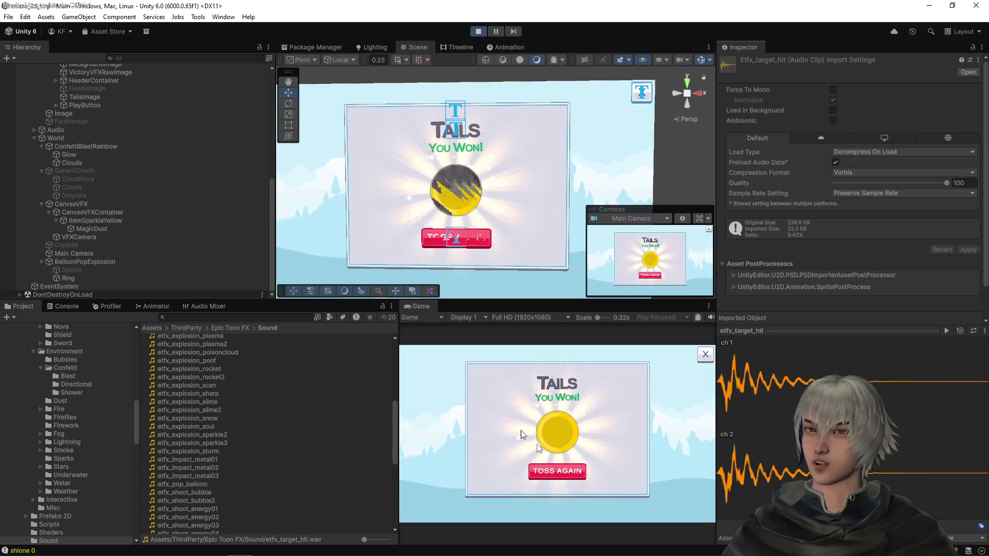
pyautogui.click(561, 469)
pyautogui.click(590, 462)
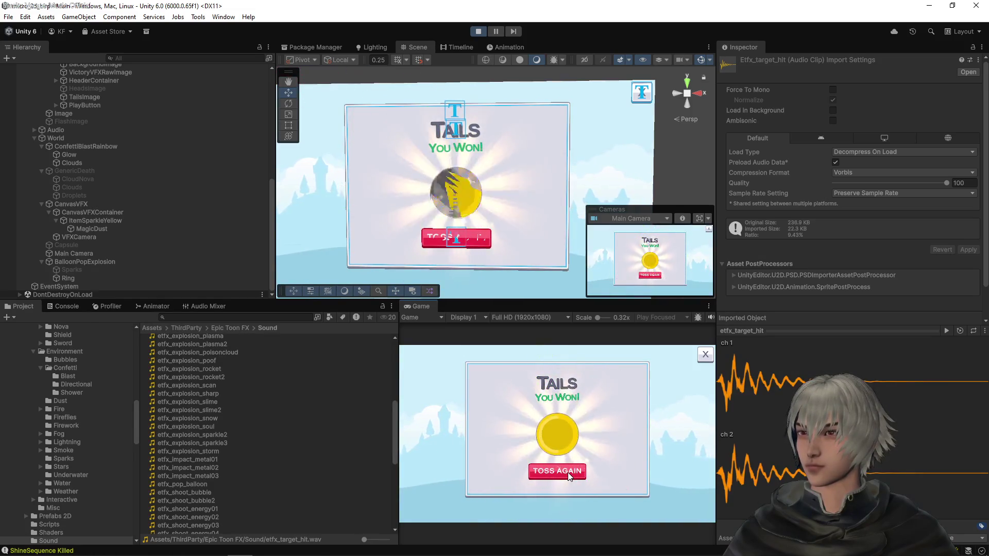
pyautogui.click(568, 472)
pyautogui.click(573, 465)
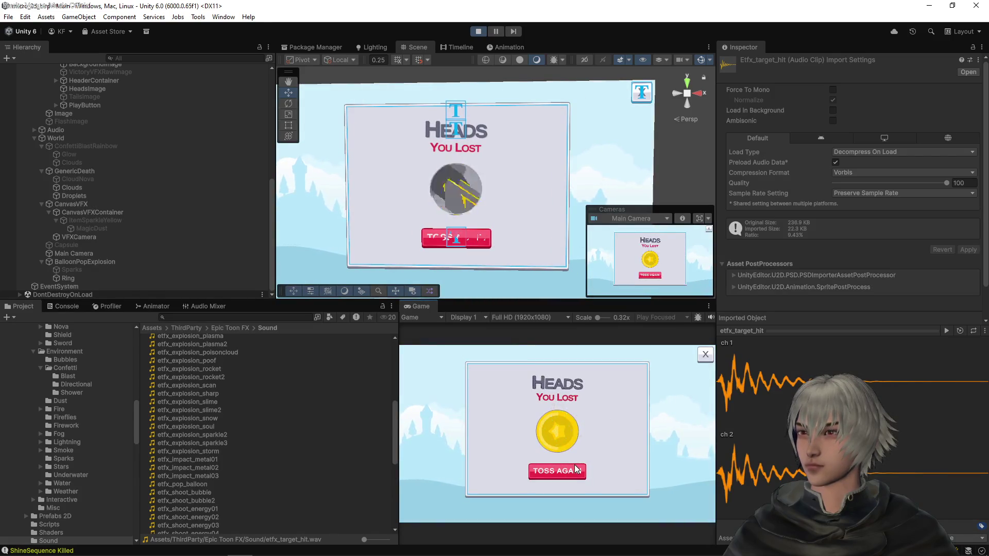
pyautogui.click(574, 465)
pyautogui.click(520, 457)
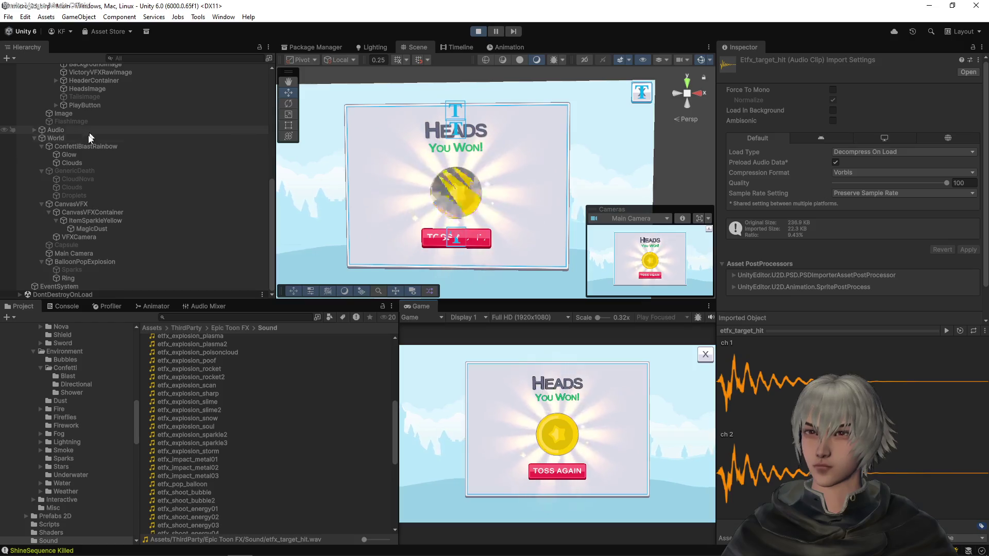
# - Bring up ConfettiBlastRainbow's Audio Source settings in the Inspector
pyautogui.click(82, 146)
pyautogui.scroll(-5, 773, 215)
pyautogui.scroll(-5, 771, 216)
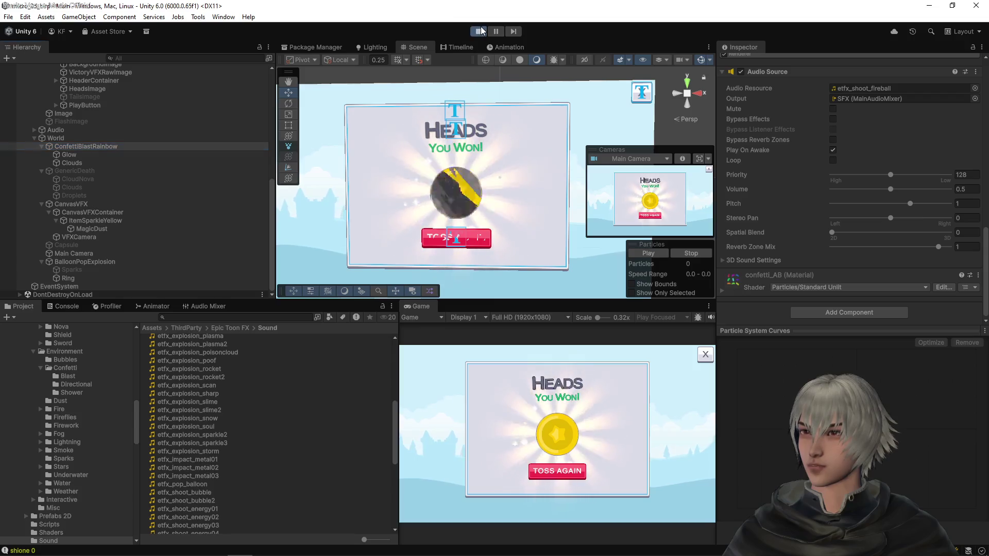
# - Stop Play mode, delete ConfettiBlastRainbow's Audio Source, and relaunch the game
pyautogui.hotkey('ctrl', 'p')
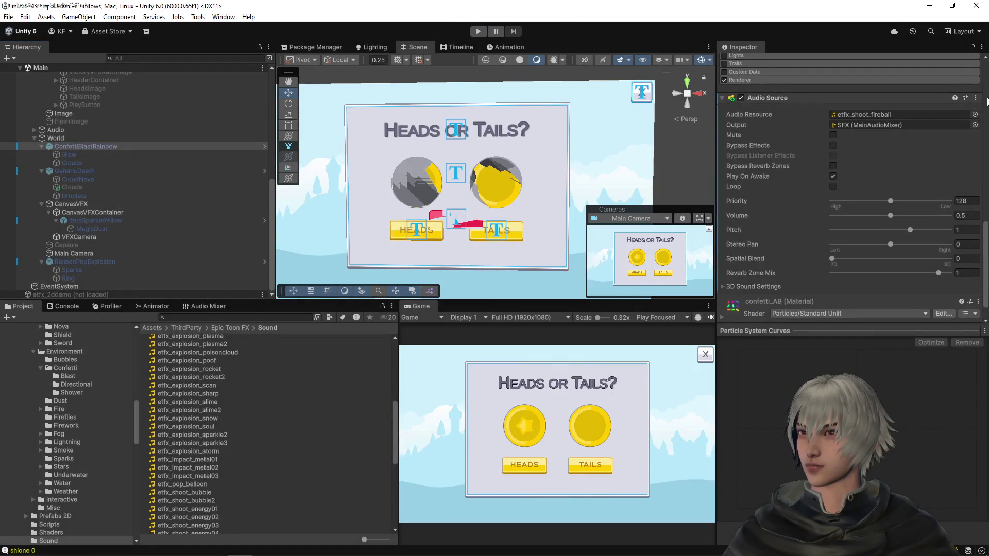
pyautogui.click(976, 97)
pyautogui.click(922, 160)
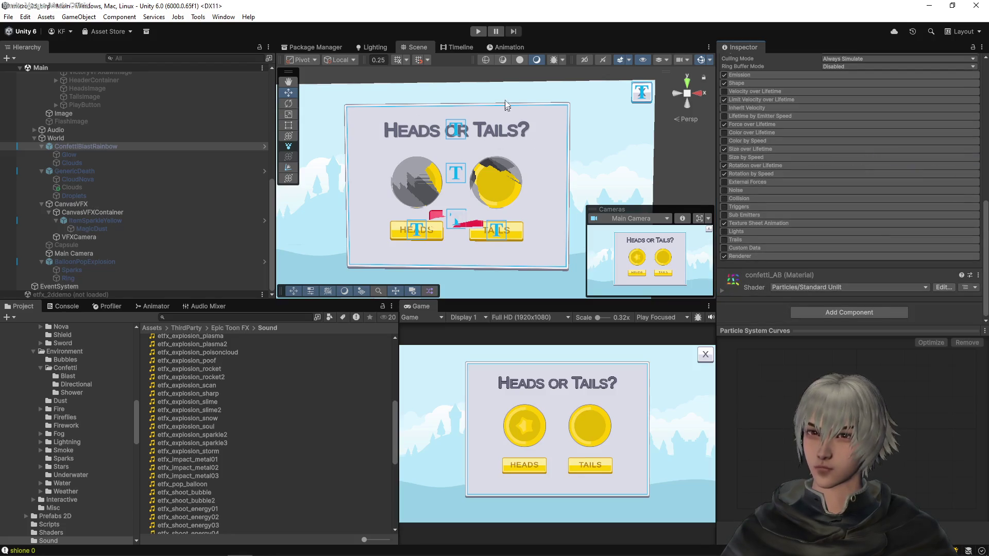
pyautogui.click(477, 31)
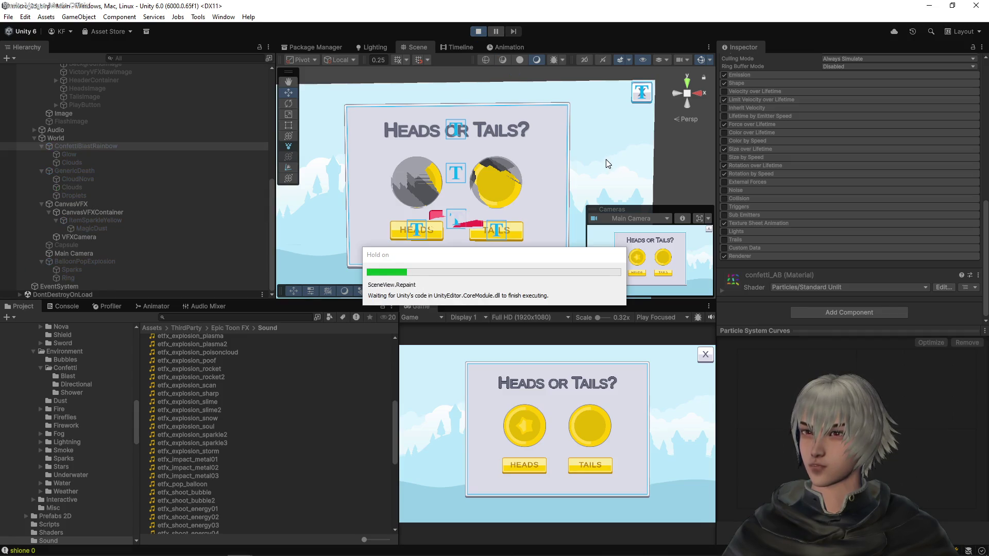
# - Play three coin tosses, giving a Heads win, a Tails win and a Heads loss, then stop Play mode
pyautogui.click(549, 454)
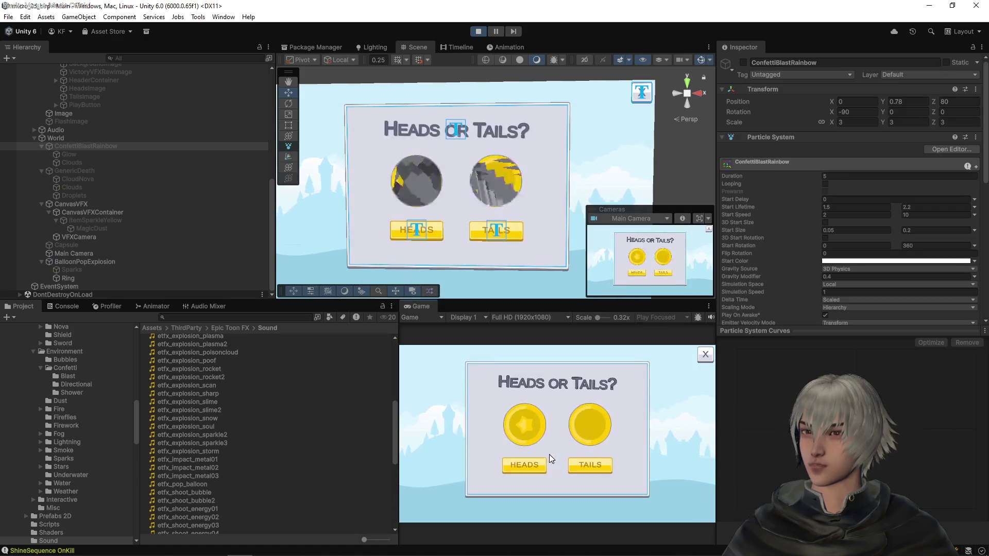
pyautogui.click(533, 467)
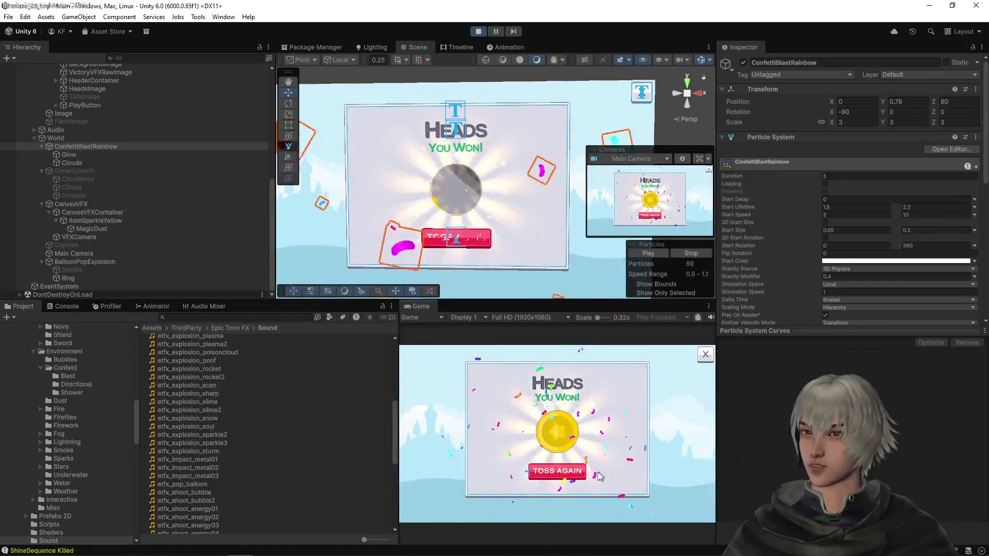
pyautogui.click(569, 470)
pyautogui.click(570, 468)
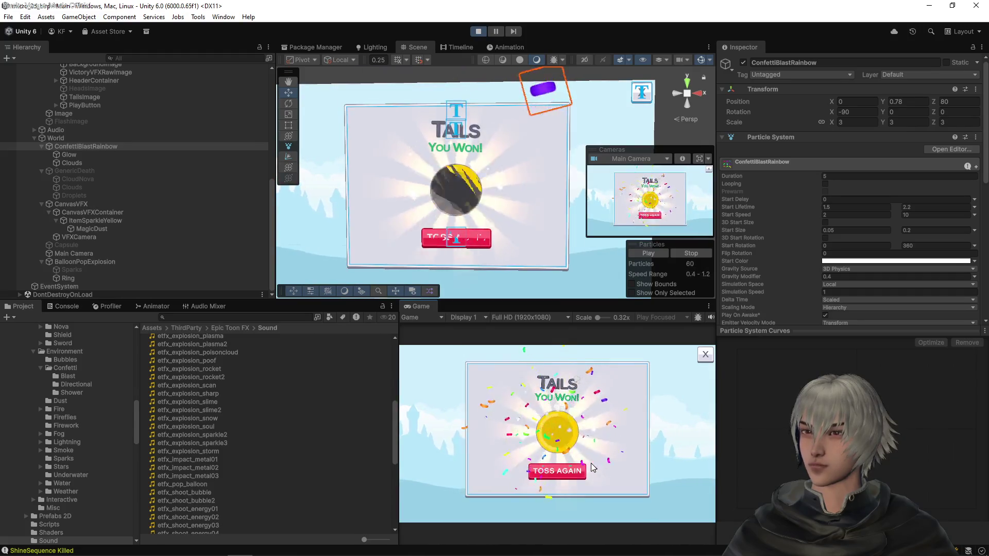
pyautogui.click(570, 469)
pyautogui.click(573, 466)
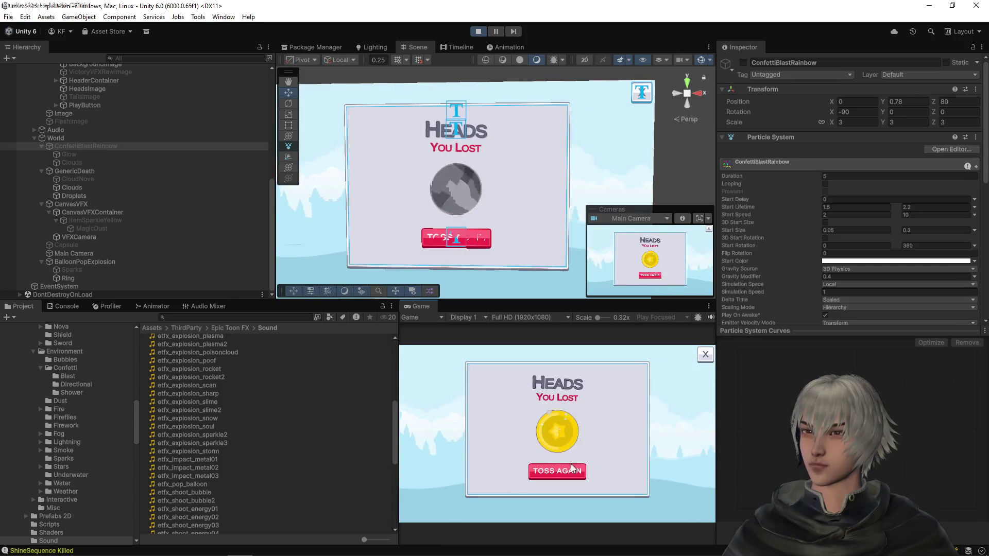
pyautogui.click(571, 474)
pyautogui.click(569, 470)
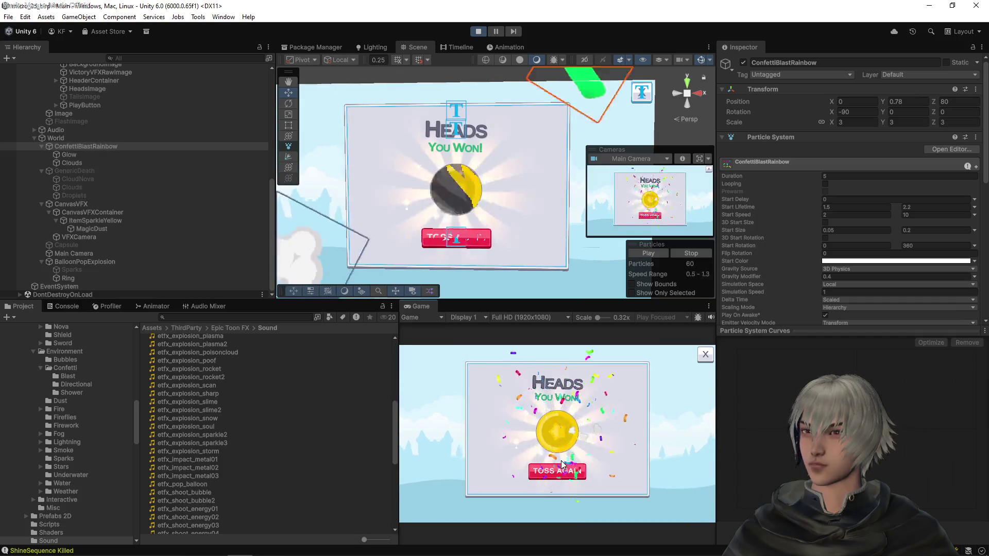
pyautogui.click(484, 30)
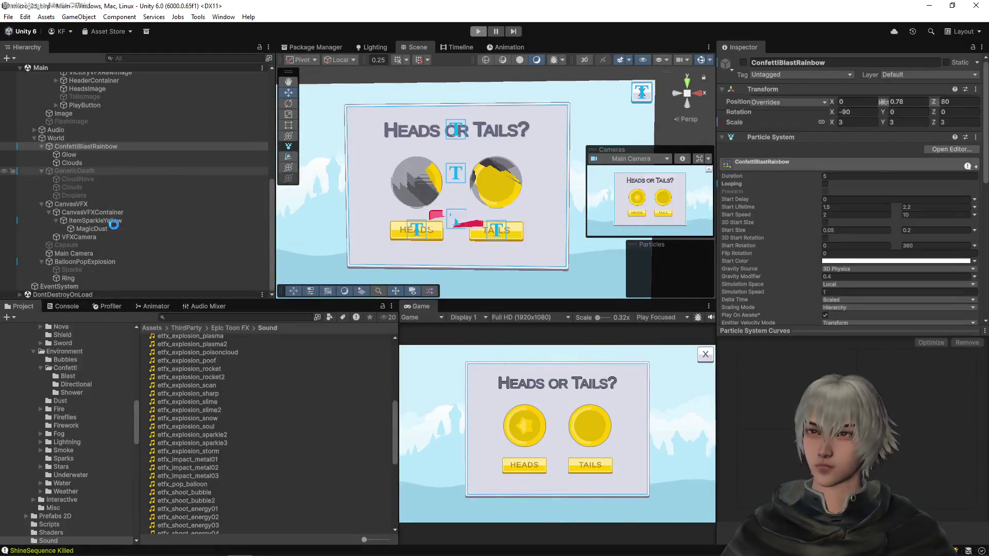
# - Disable the GenericDeath effect's Audio Source, save the scene with Ctrl+S, and enter Play mode again
pyautogui.click(79, 170)
pyautogui.scroll(-10, 778, 212)
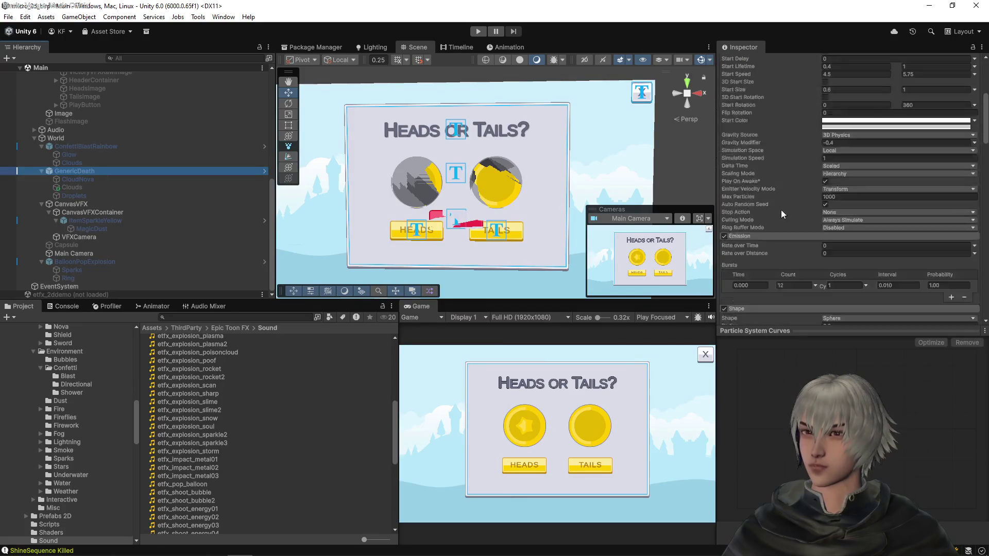
pyautogui.scroll(-10, 770, 221)
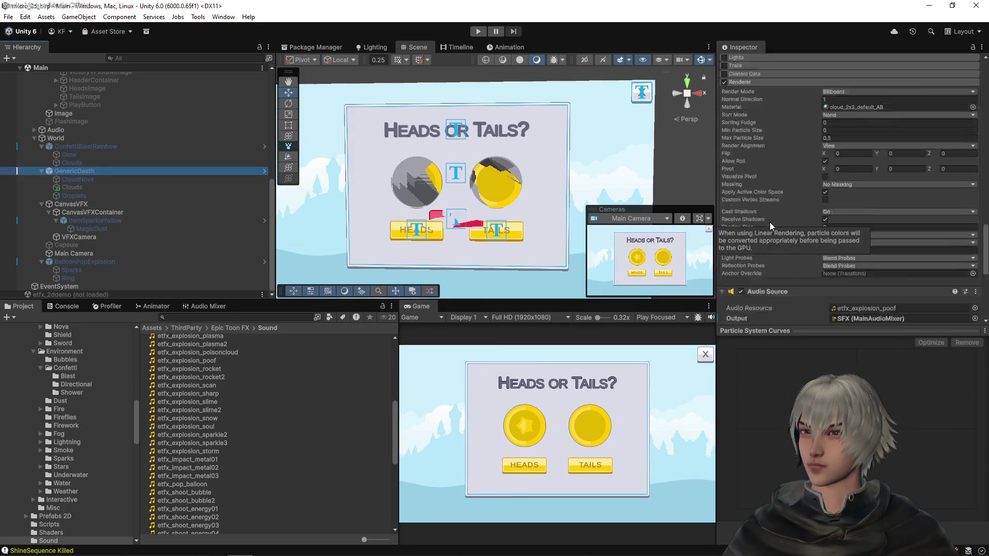
pyautogui.click(740, 208)
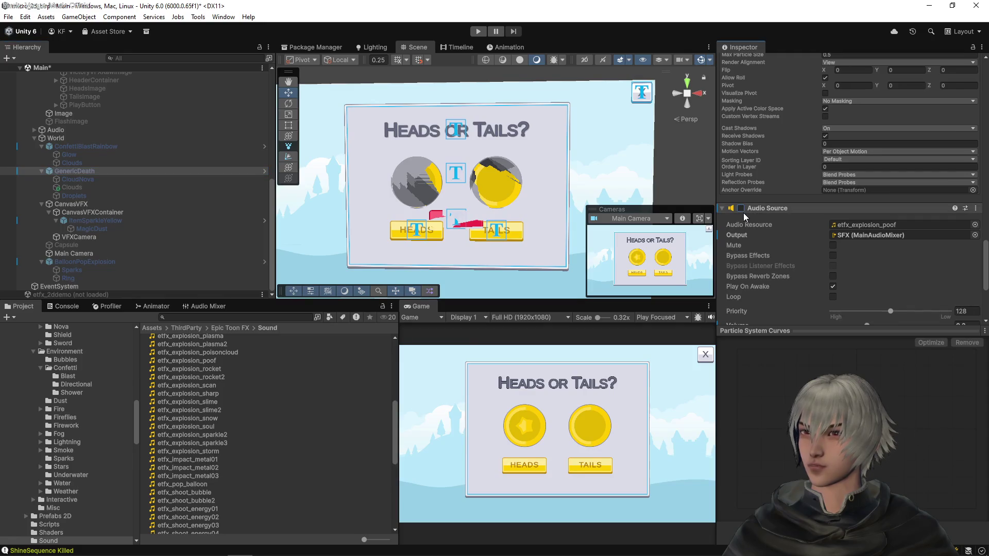
pyautogui.hotkey('ctrl', 's')
pyautogui.click(478, 31)
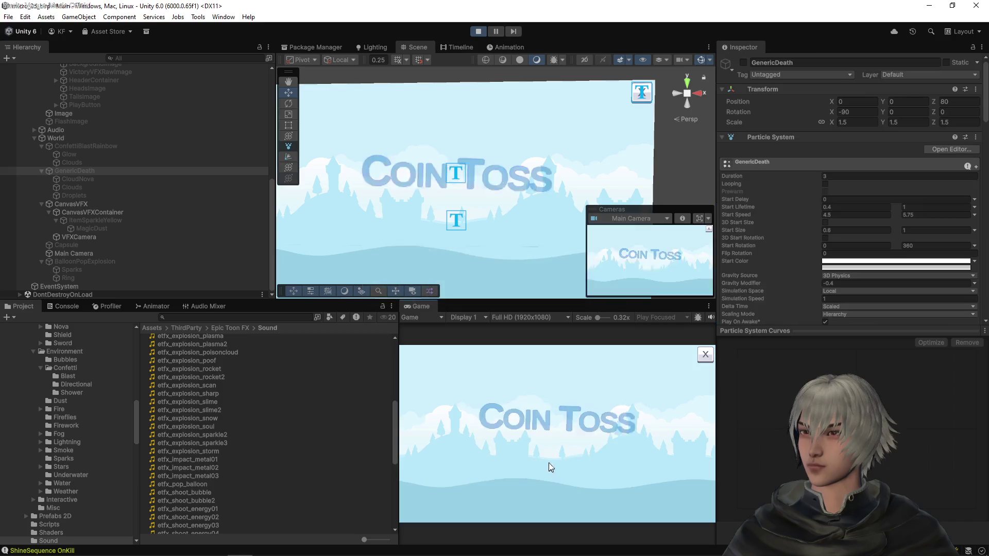
# - Play several rounds calling Tails and Heads, getting a Heads loss and a win
pyautogui.click(549, 462)
pyautogui.click(584, 466)
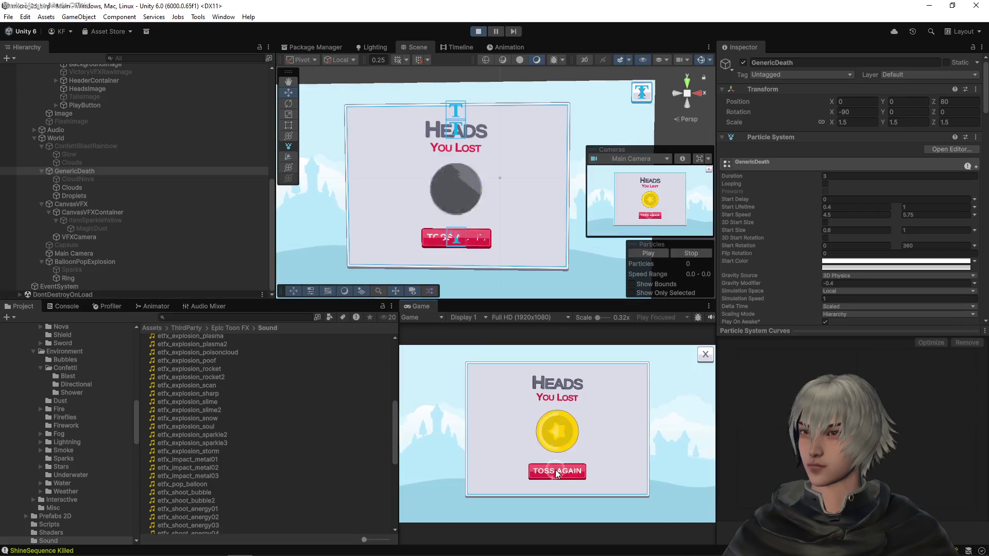
pyautogui.click(582, 461)
pyautogui.click(539, 464)
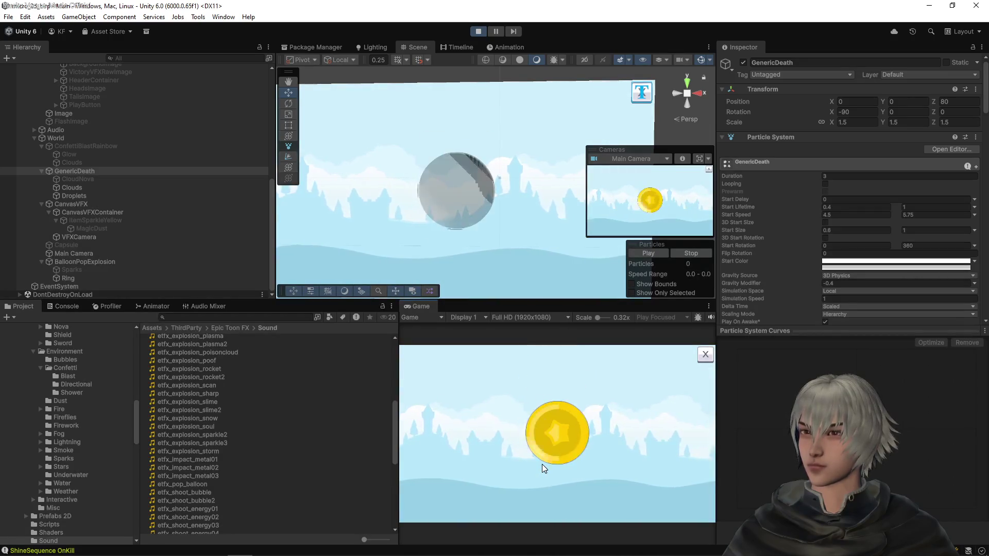
pyautogui.click(542, 464)
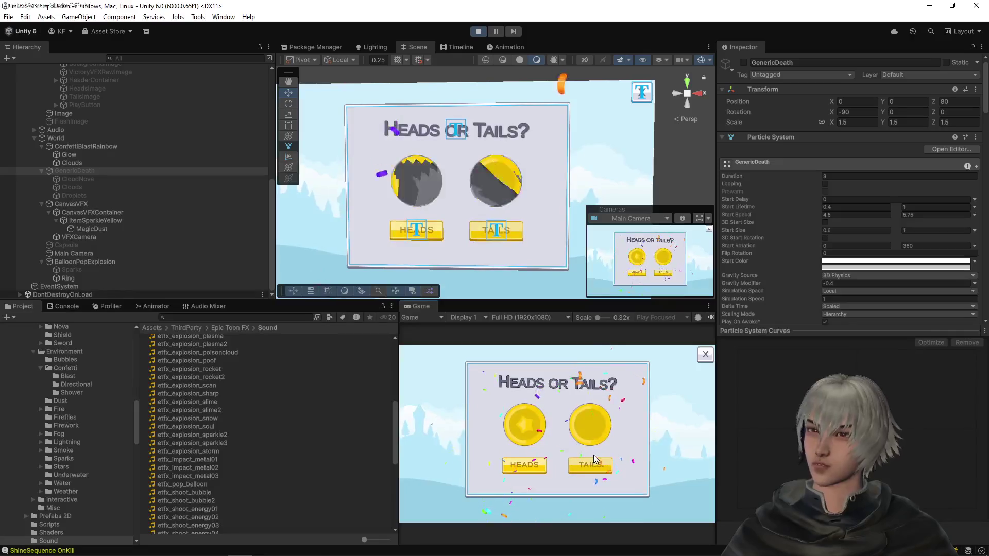
pyautogui.click(597, 470)
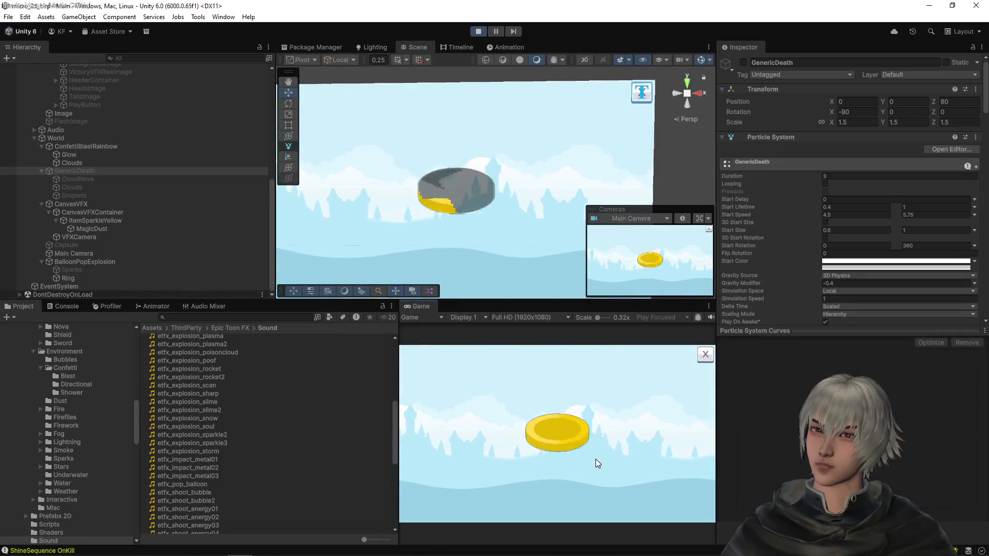
pyautogui.click(549, 468)
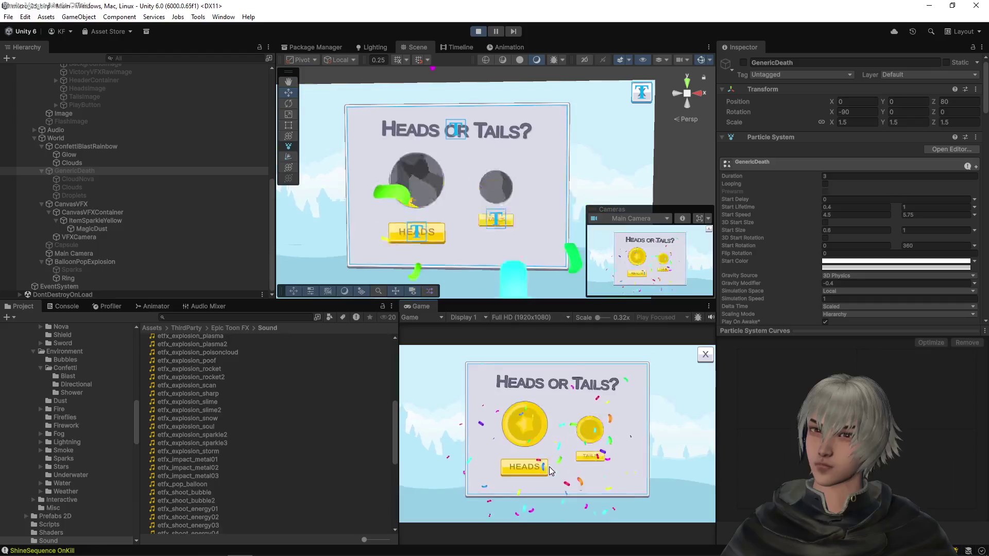
pyautogui.click(536, 465)
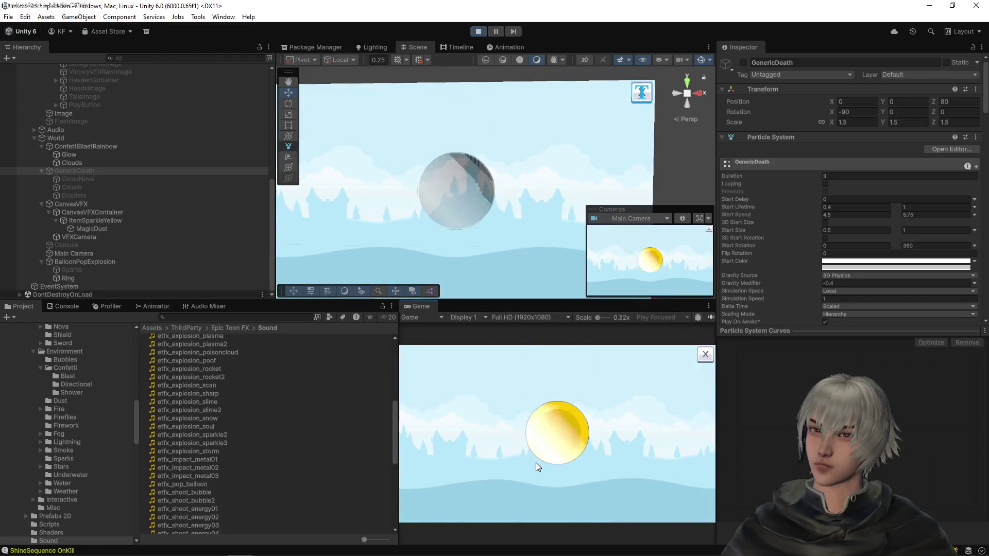
# - Play more heads-or-tails rounds after wins and losses, then stop the game and return to VS Code
pyautogui.click(536, 461)
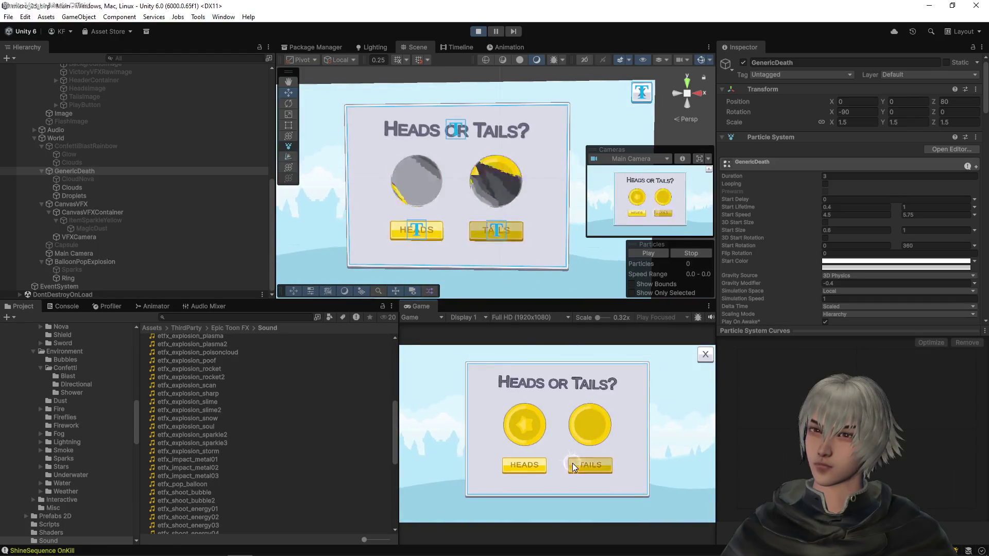
pyautogui.click(574, 463)
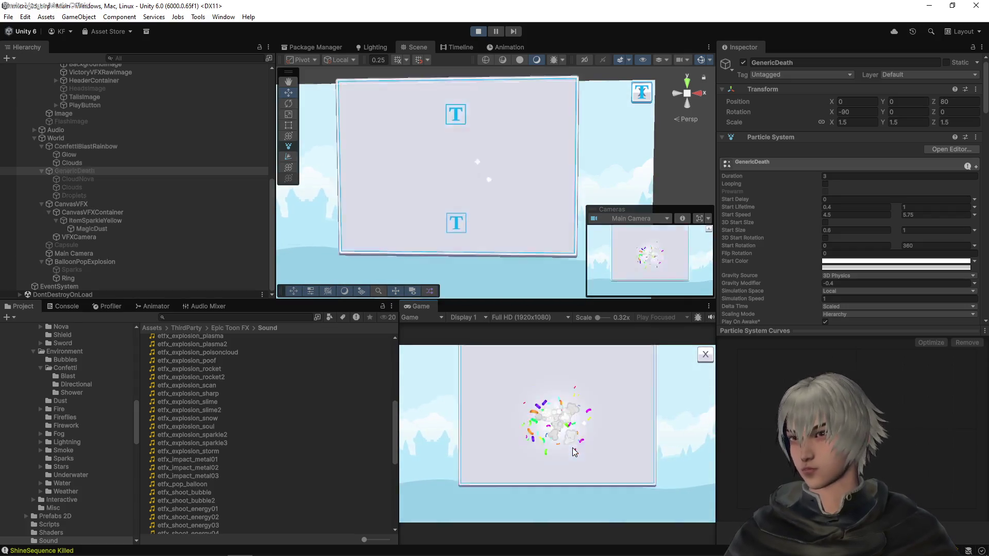
pyautogui.click(561, 474)
pyautogui.click(533, 464)
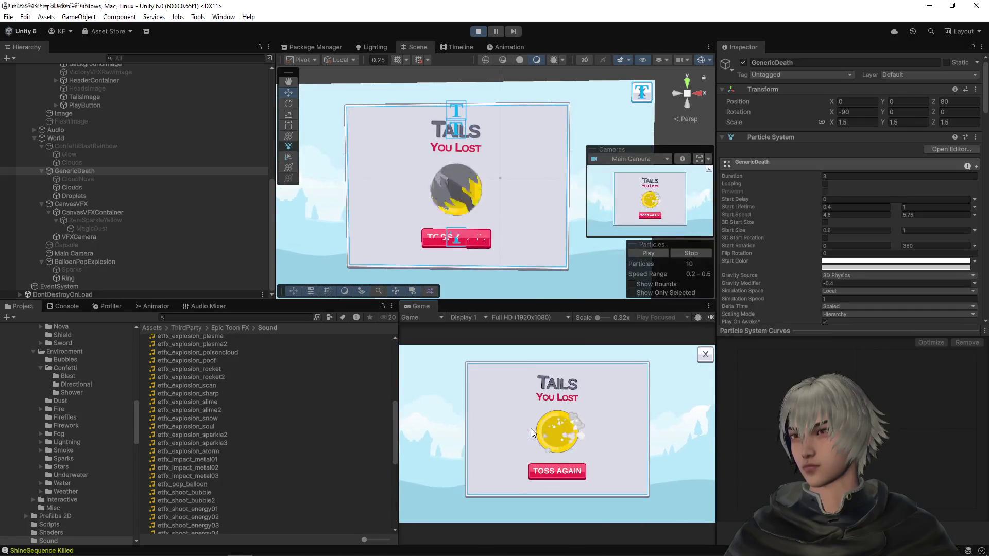
pyautogui.click(539, 476)
pyautogui.click(537, 467)
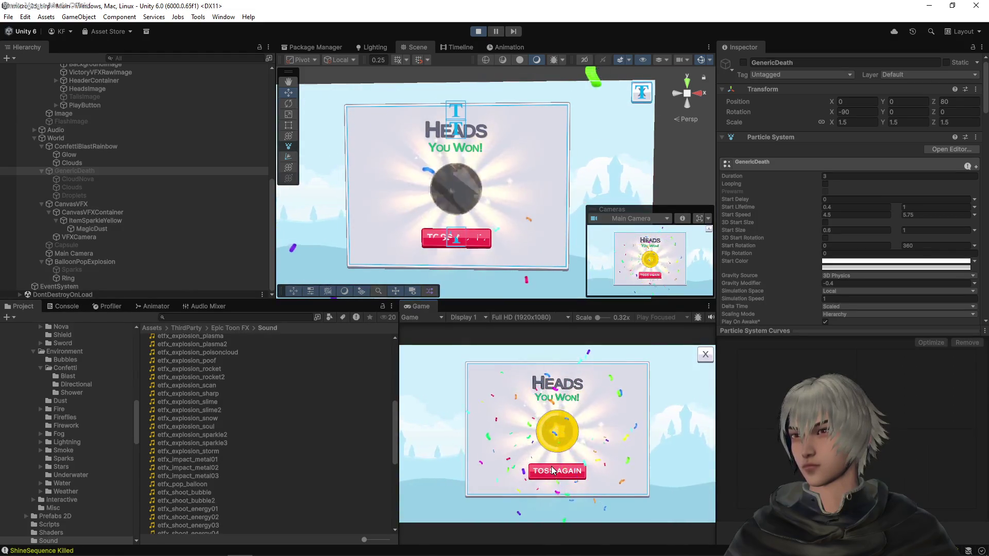
pyautogui.click(551, 469)
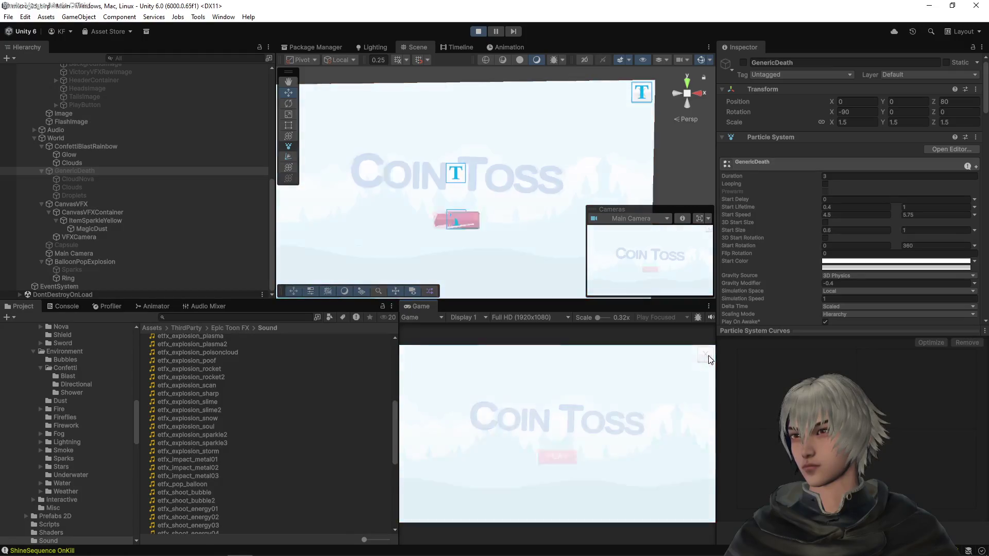
pyautogui.click(565, 461)
pyautogui.click(536, 469)
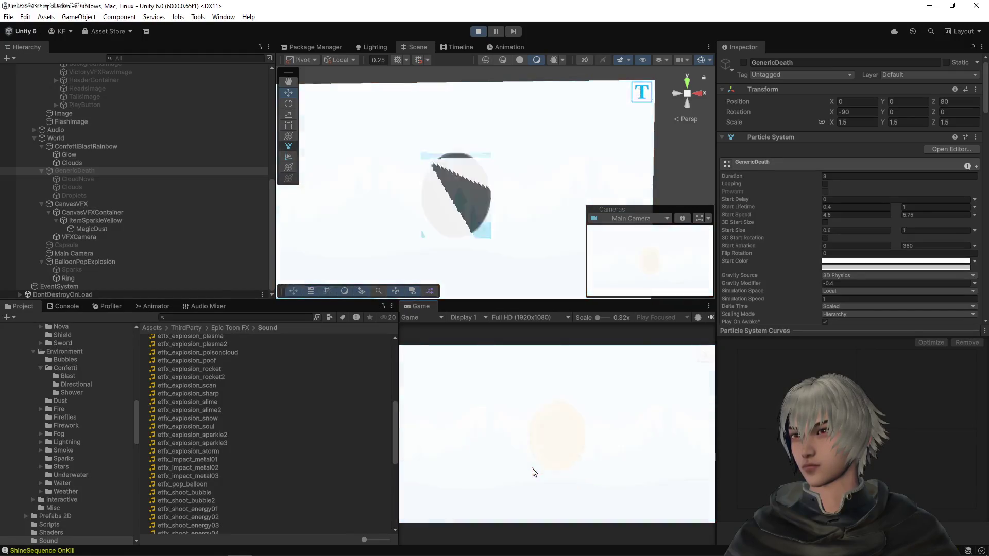
pyautogui.click(478, 31)
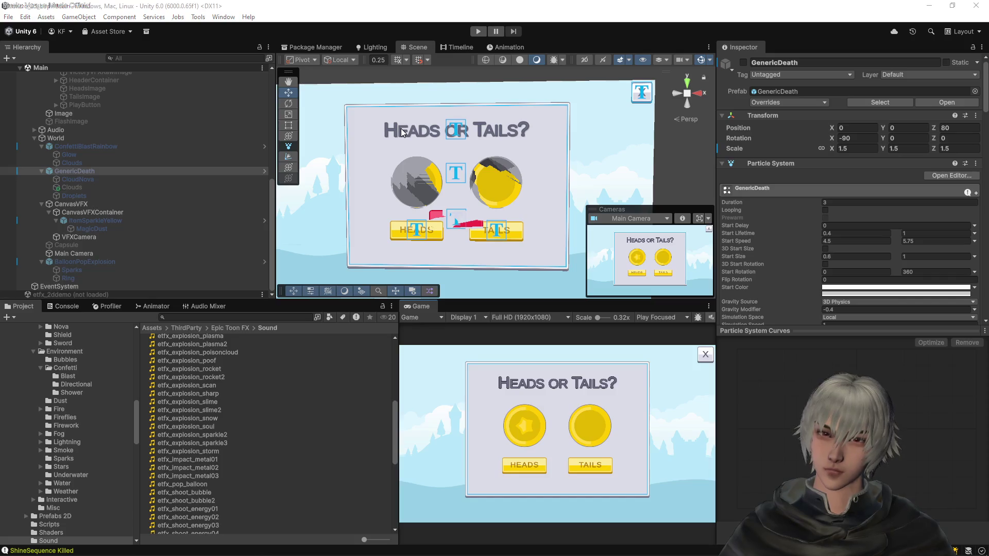
pyautogui.hotkey('alt', 'Tab')
# - Stage the Main.unity scene diff and commit it with the message 'adjusted VFX SFX volume'
pyautogui.click(58, 91)
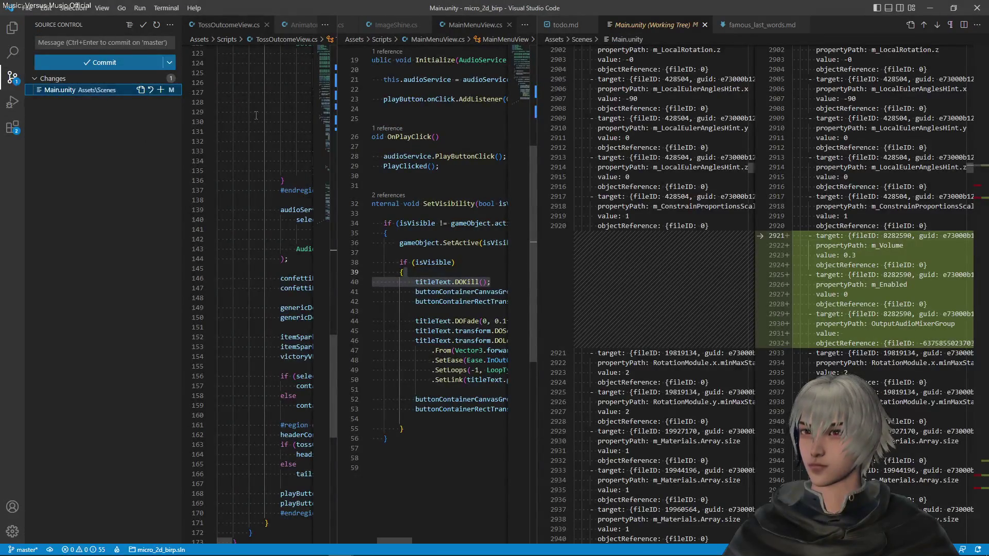
pyautogui.click(160, 90)
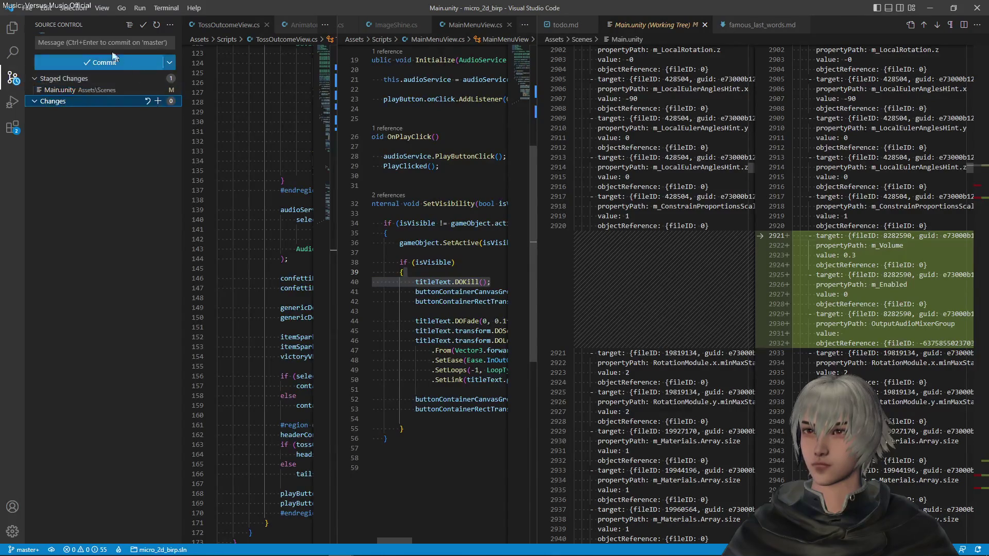
pyautogui.click(103, 42)
pyautogui.write('adjusted VFX SFX volume')
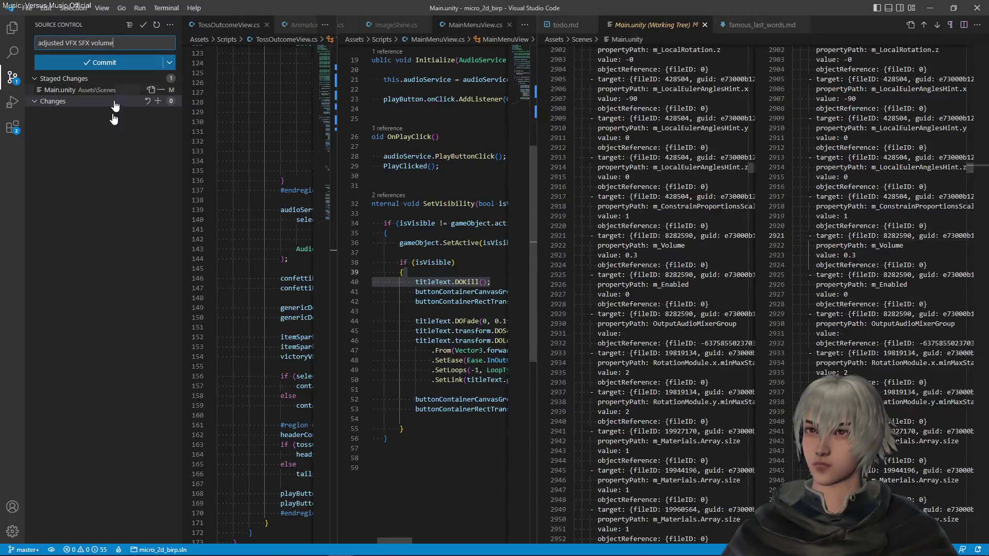
pyautogui.click(121, 61)
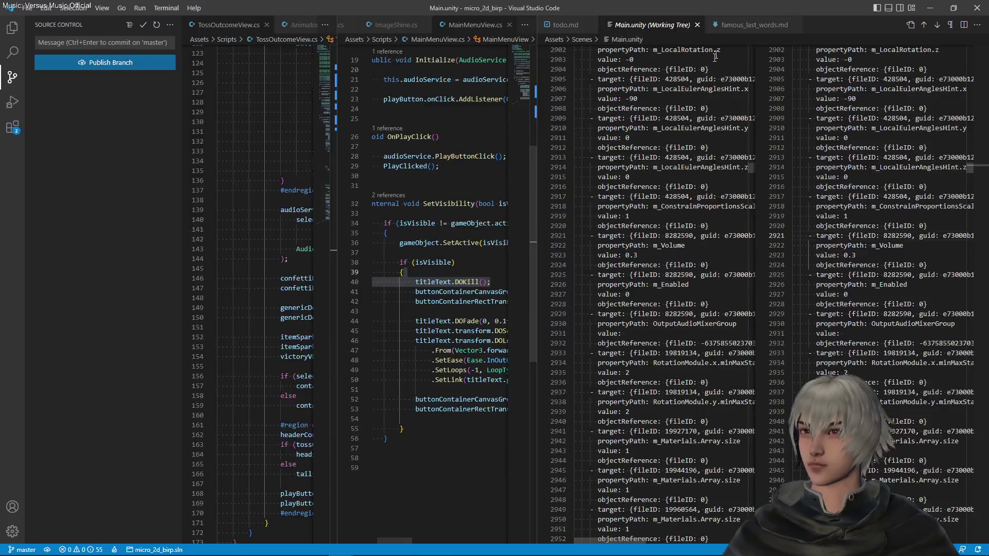
# - Close the scene diff and add an options heading at the top of todo.md
pyautogui.click(697, 25)
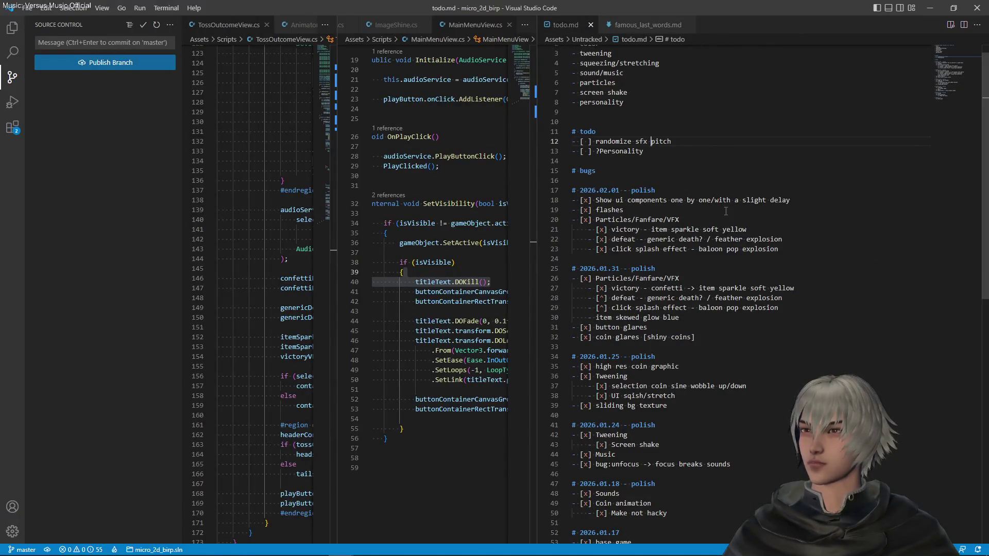
pyautogui.scroll(1, 725, 211)
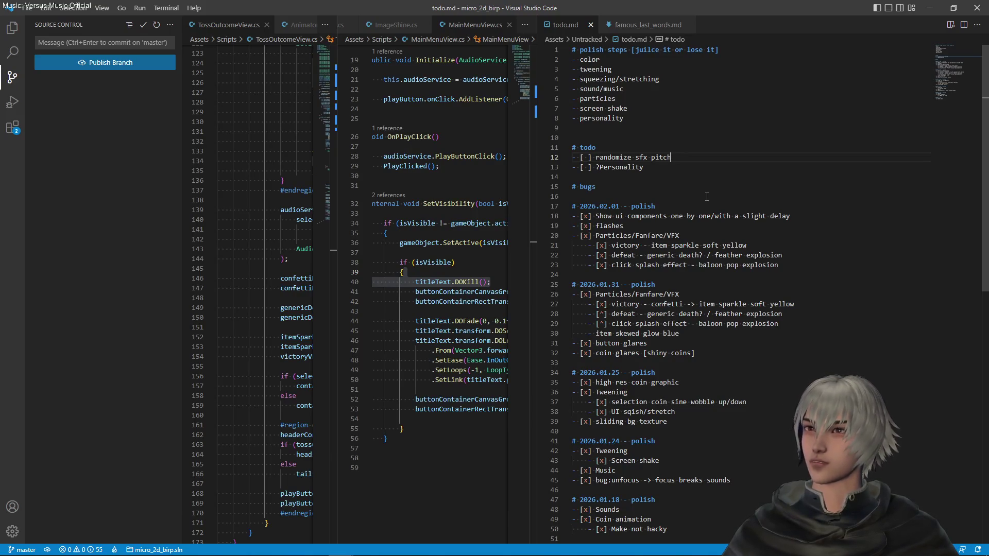
pyautogui.press('Up')
pyautogui.press('Up')
pyautogui.press('Up')
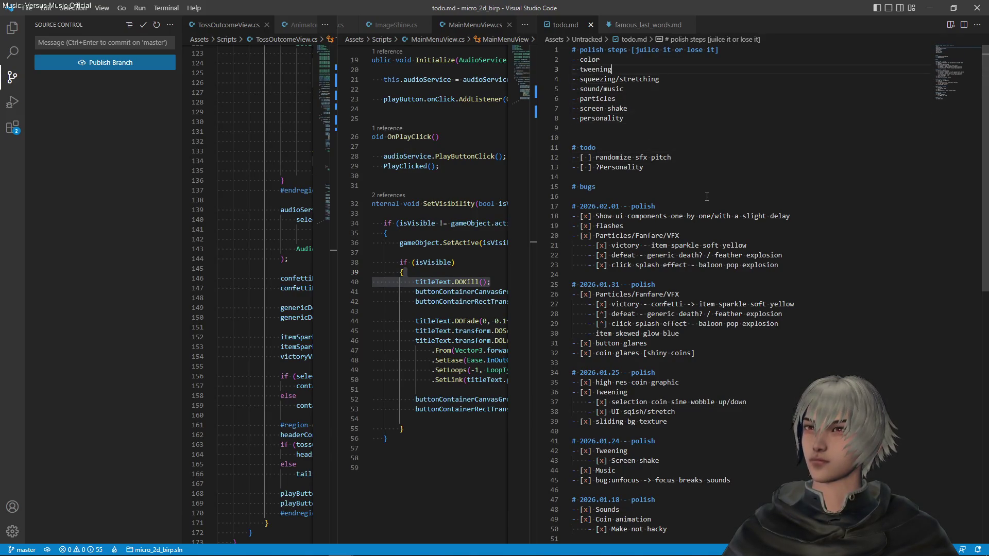
pyautogui.press('Up')
pyautogui.press('Up')
pyautogui.press('Return')
pyautogui.press('Return')
pyautogui.press('Return')
pyautogui.press('Up')
pyautogui.press('Up')
pyautogui.press('Up')
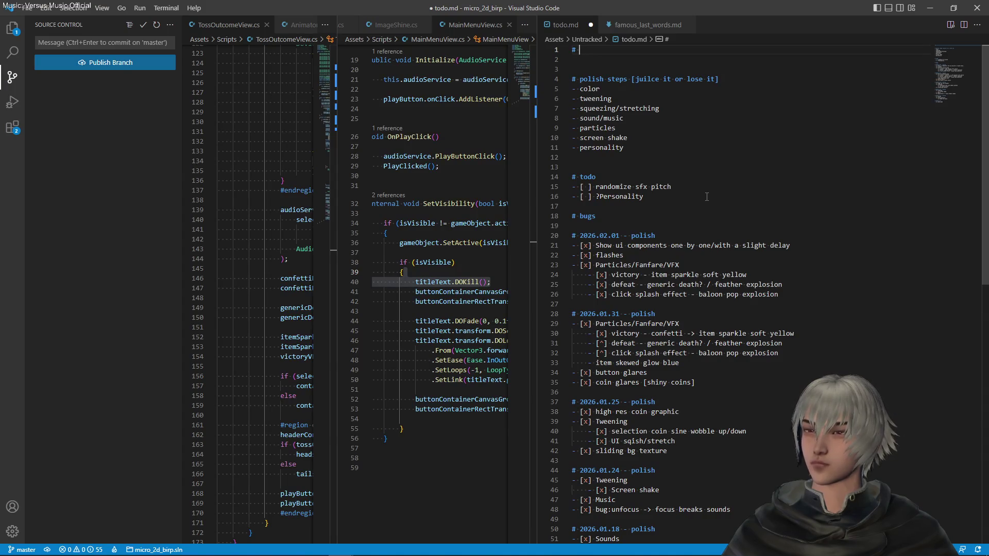
pyautogui.write('op')
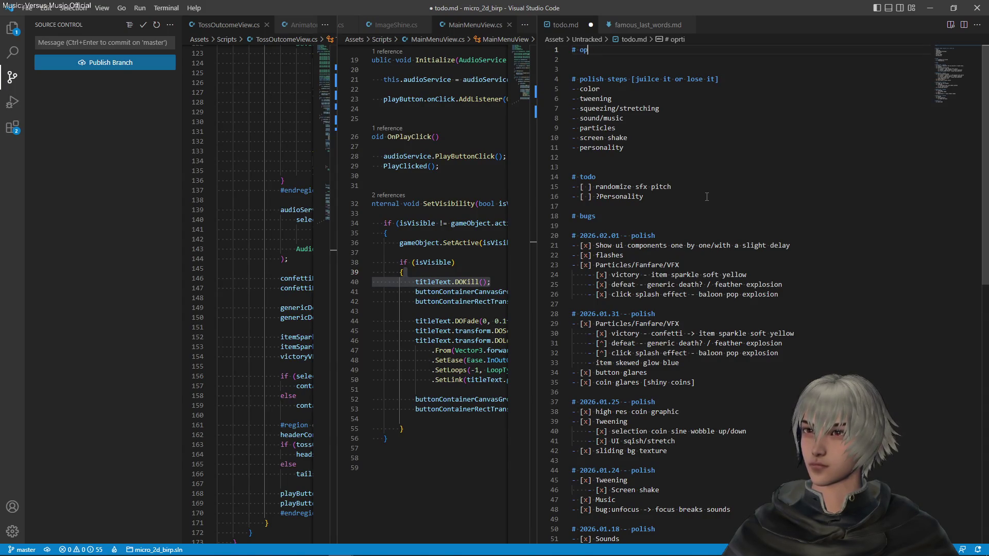
pyautogui.write('rts')
pyautogui.press('Return')
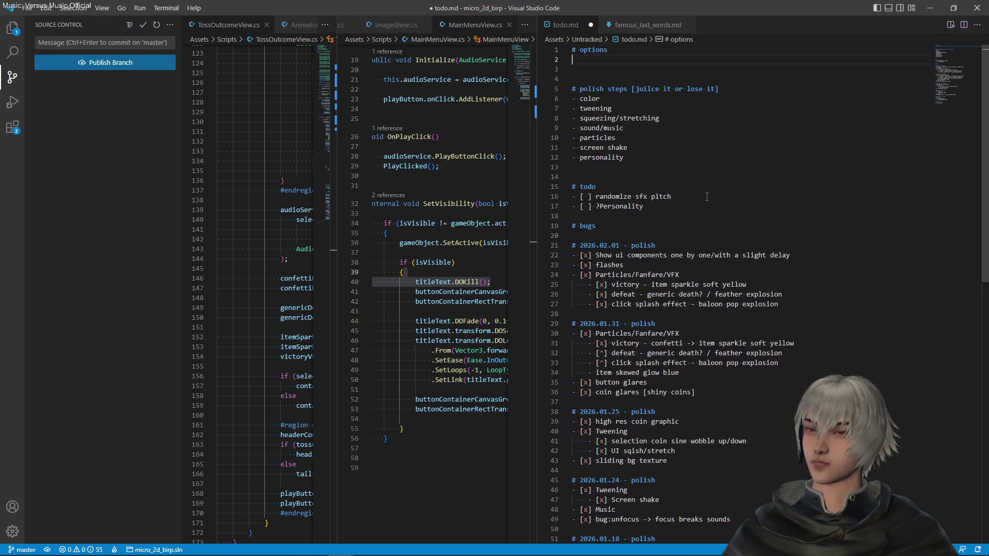
# - List three unchecked options under it, the second about making the game less of a toy, and save
pyautogui.write('-[ ]')
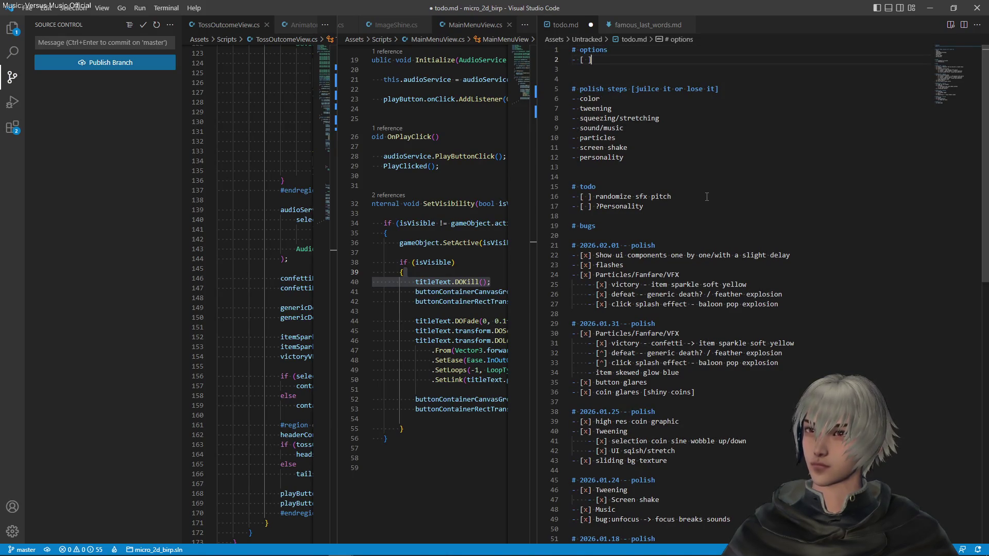
pyautogui.write(' start new game')
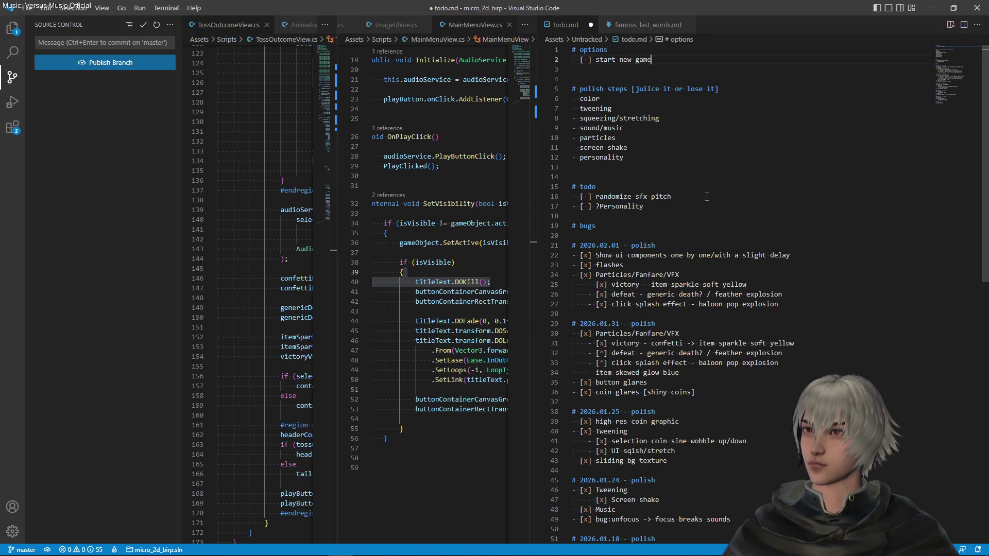
pyautogui.press('Return')
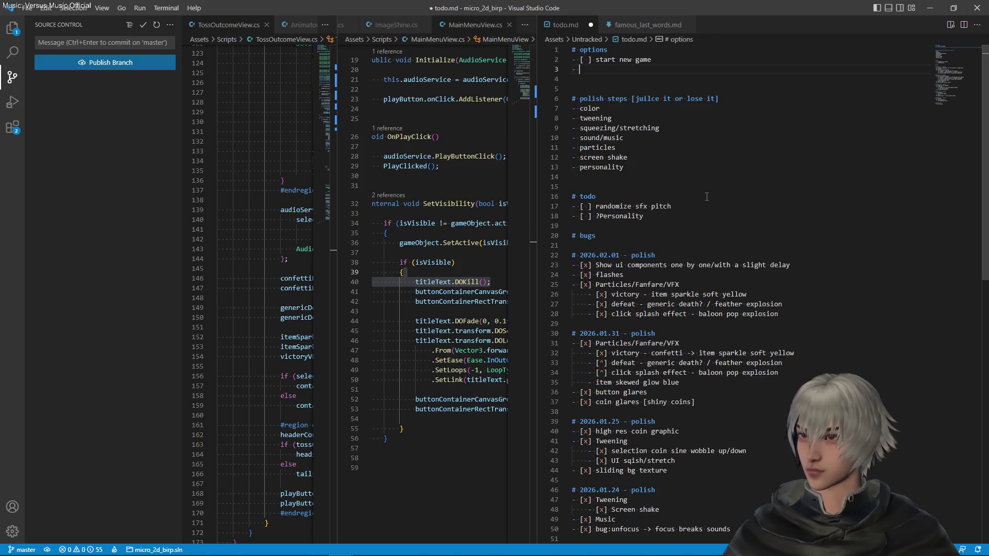
pyautogui.write('[ ] make')
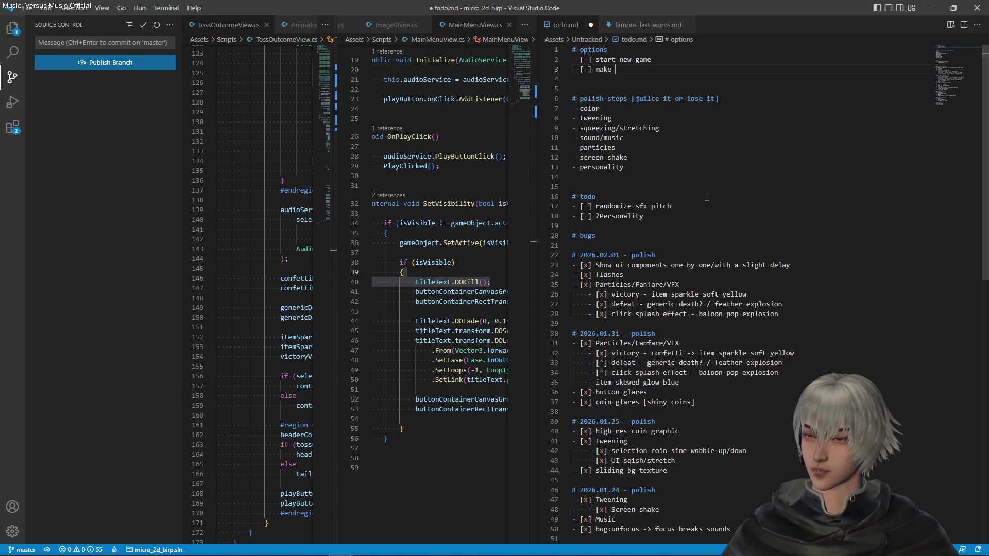
pyautogui.write('is game lef')
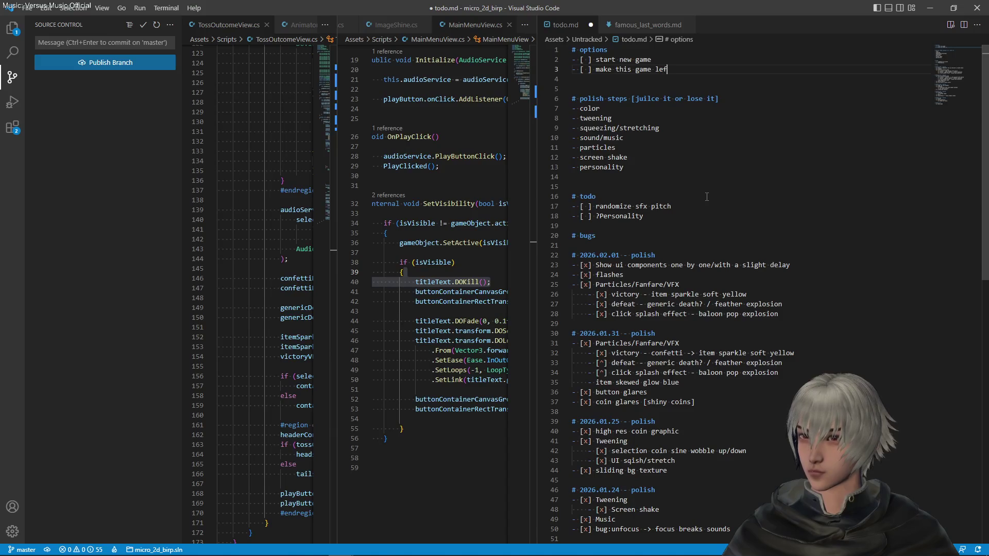
pyautogui.press('BackSpace')
pyautogui.write('ss of a toy')
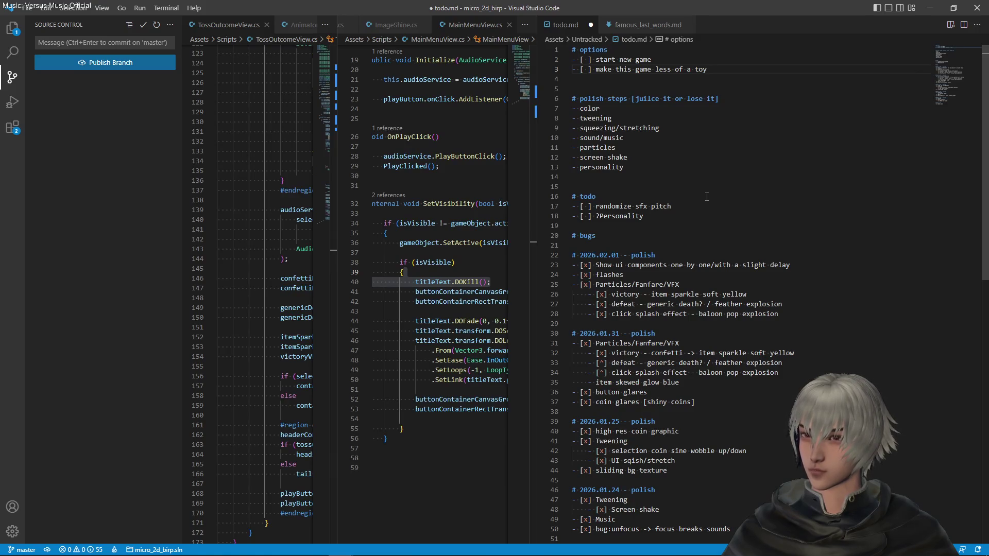
pyautogui.press('Return')
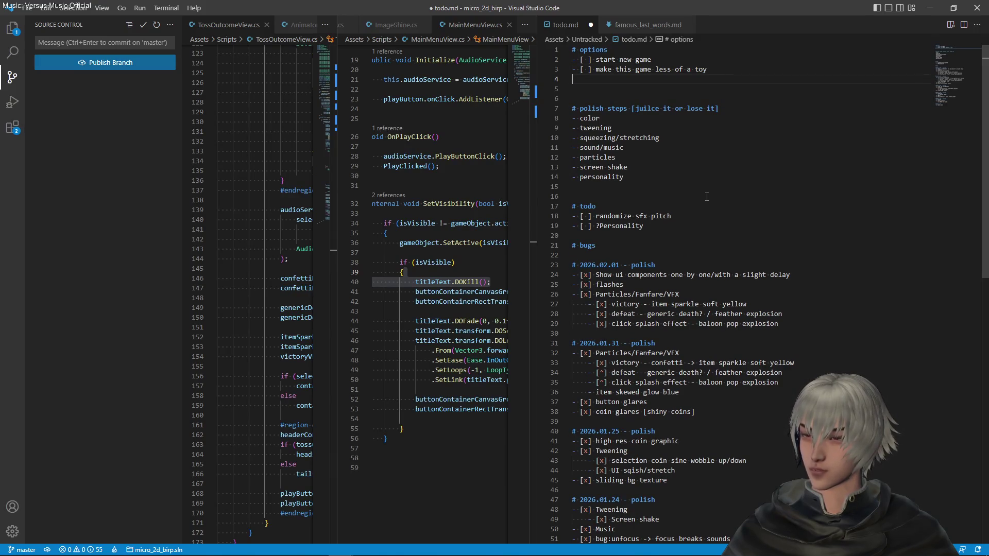
pyautogui.write('-[ ] keep pol')
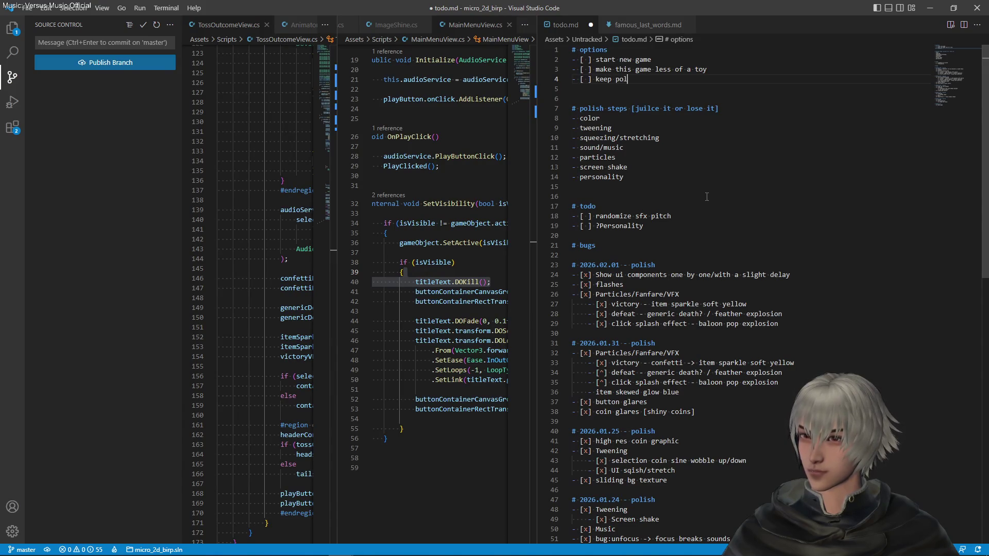
pyautogui.write('ishin')
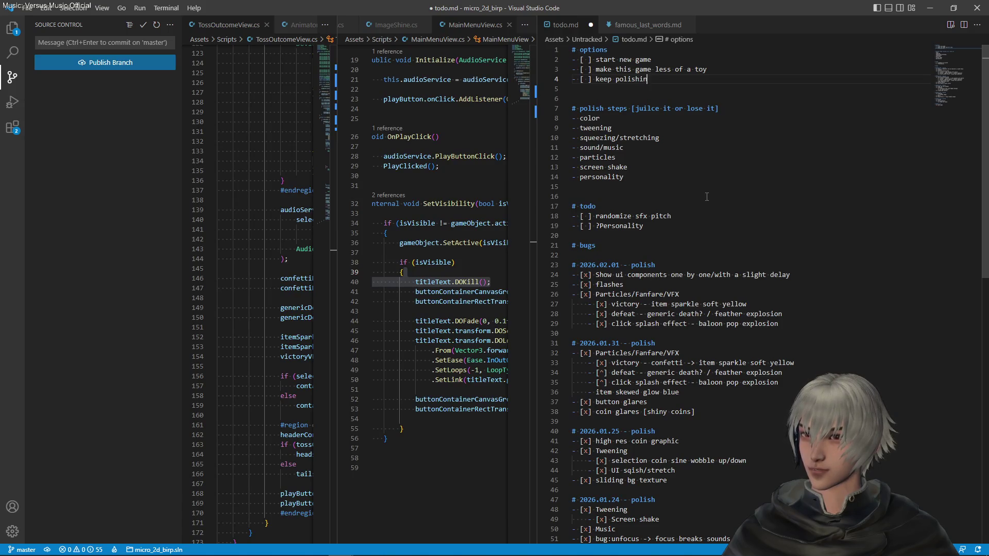
pyautogui.write('g this game')
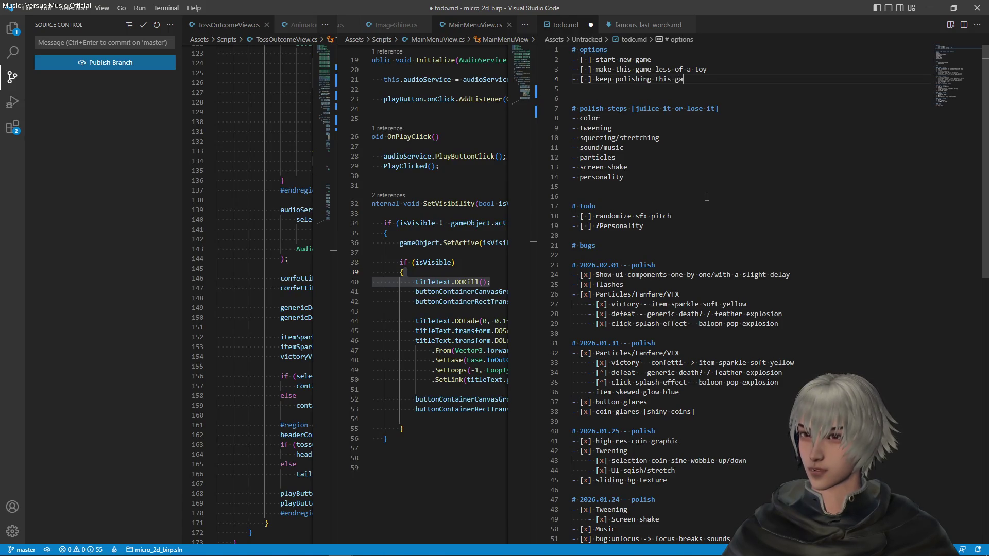
pyautogui.hotkey('ctrl', 's')
# - Complete the second option as 'make this game less of a toy by adding meta features' and save
pyautogui.press('Up')
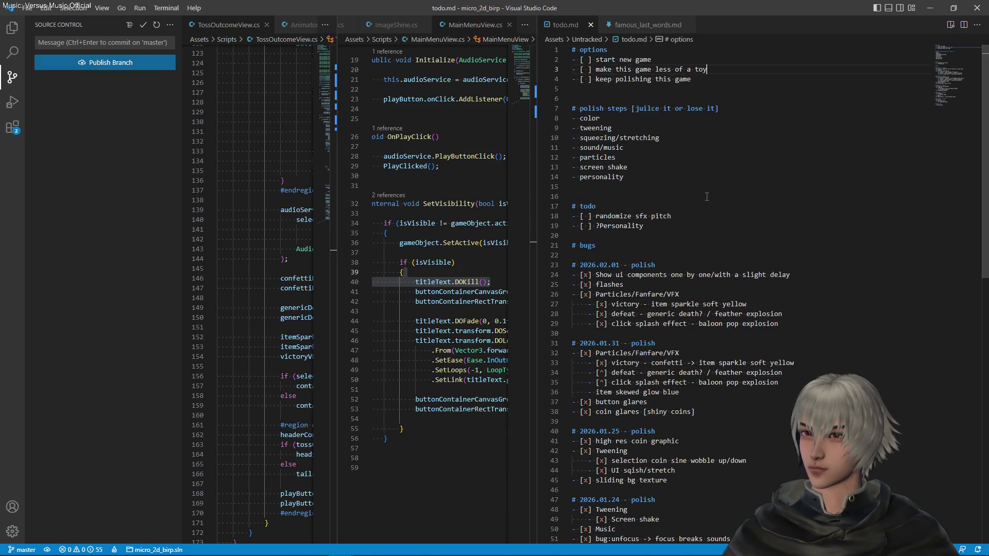
pyautogui.press('End')
pyautogui.write('and')
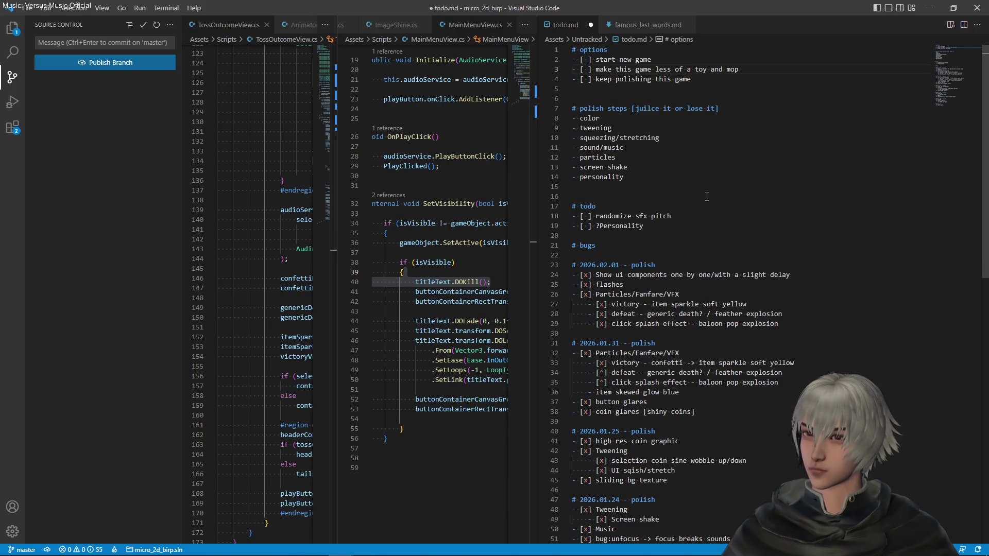
pyautogui.write('e of')
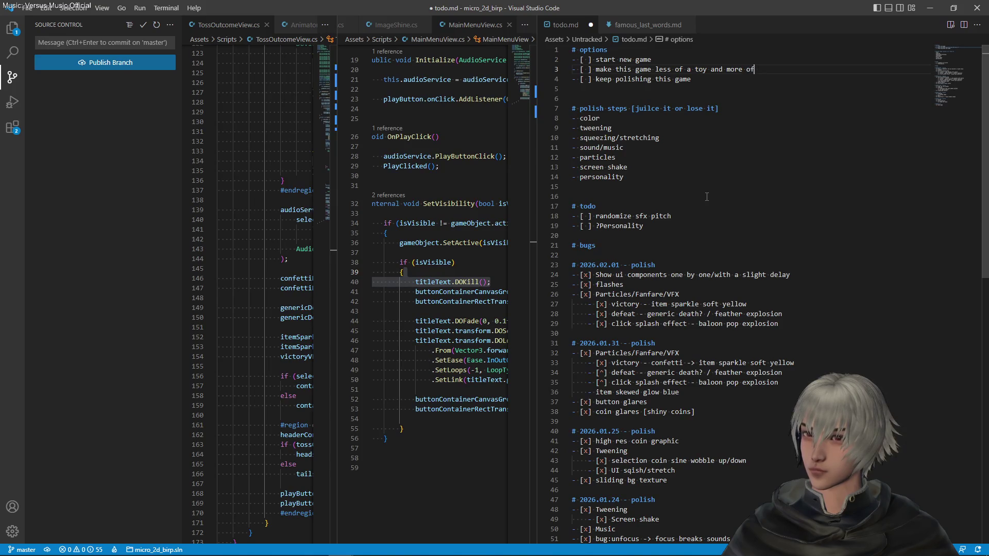
pyautogui.press('BackSpace')
pyautogui.press('BackSpace')
pyautogui.press('BackSpace')
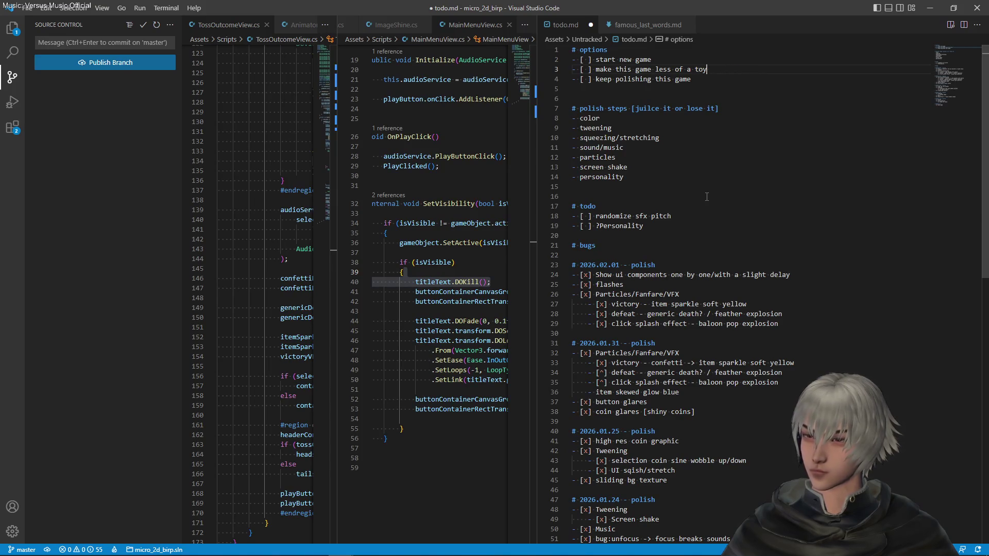
pyautogui.write(',')
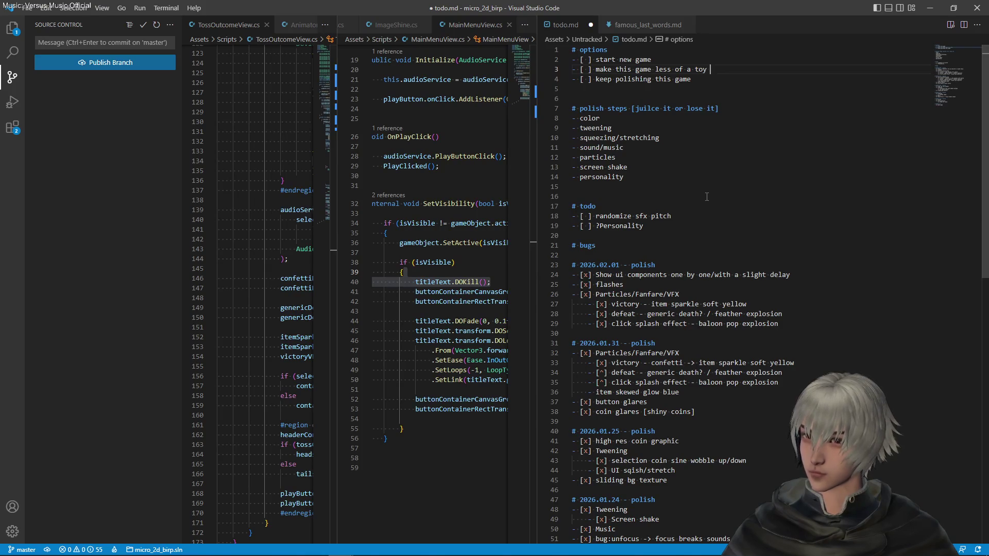
pyautogui.write('by addiu')
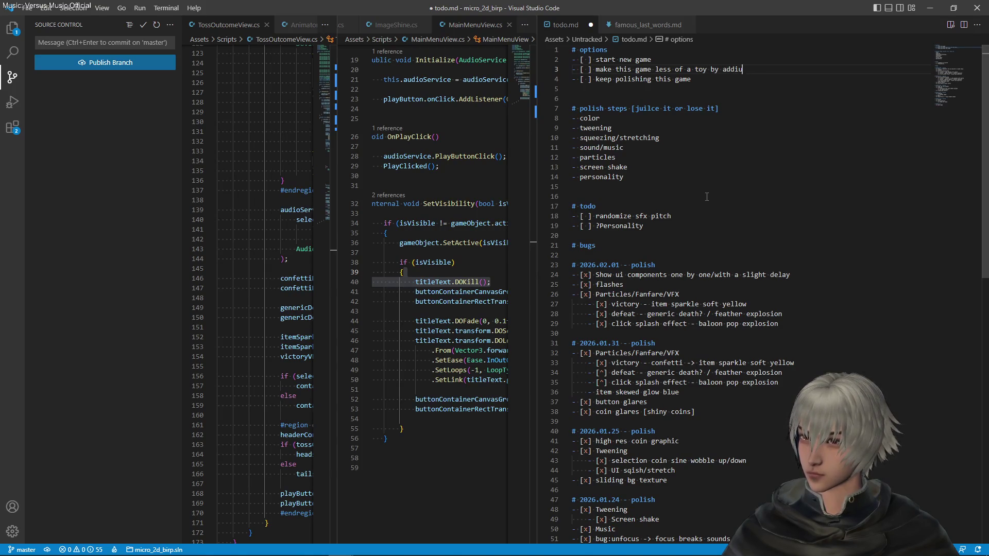
pyautogui.press('BackSpace')
pyautogui.write('ng meta f')
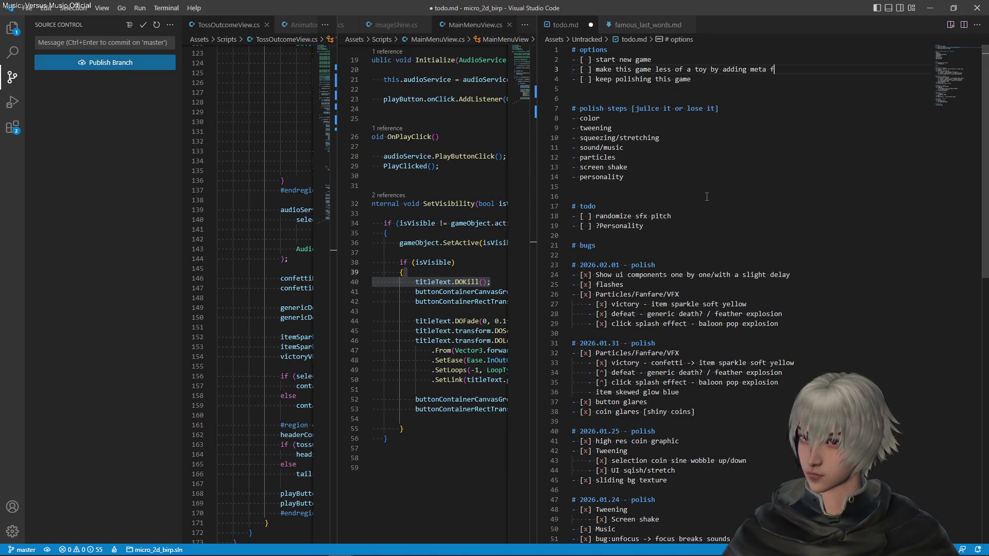
pyautogui.write('eatures')
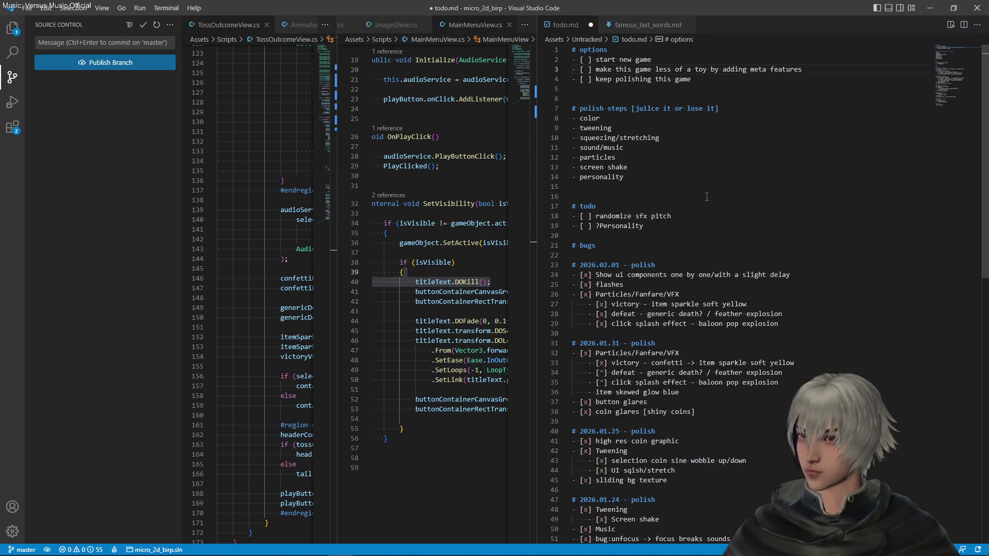
pyautogui.hotkey('ctrl', 's')
# - Add an unchecked 'simple(infinite) progression' item under the todo heading and save
pyautogui.click(641, 205)
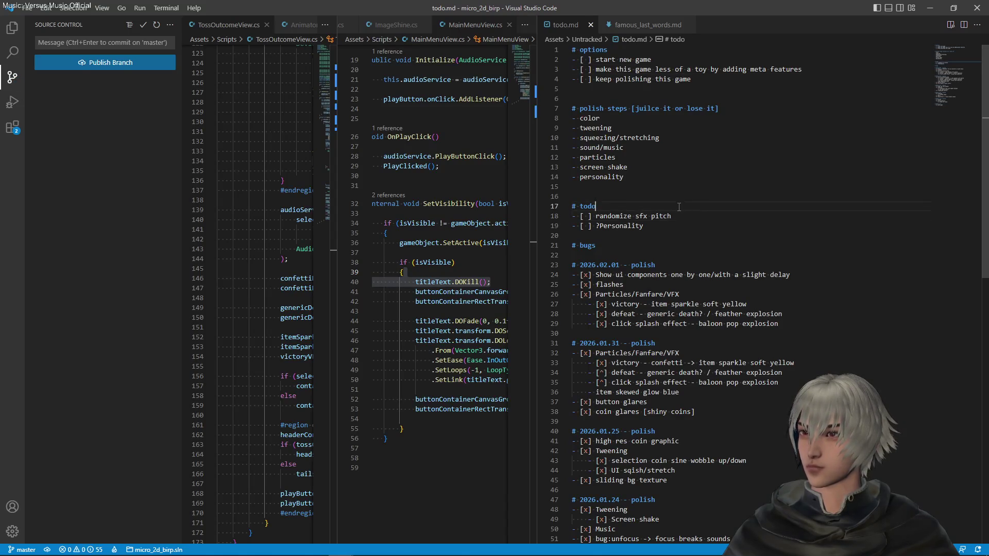
pyautogui.press('Return')
pyautogui.write('-')
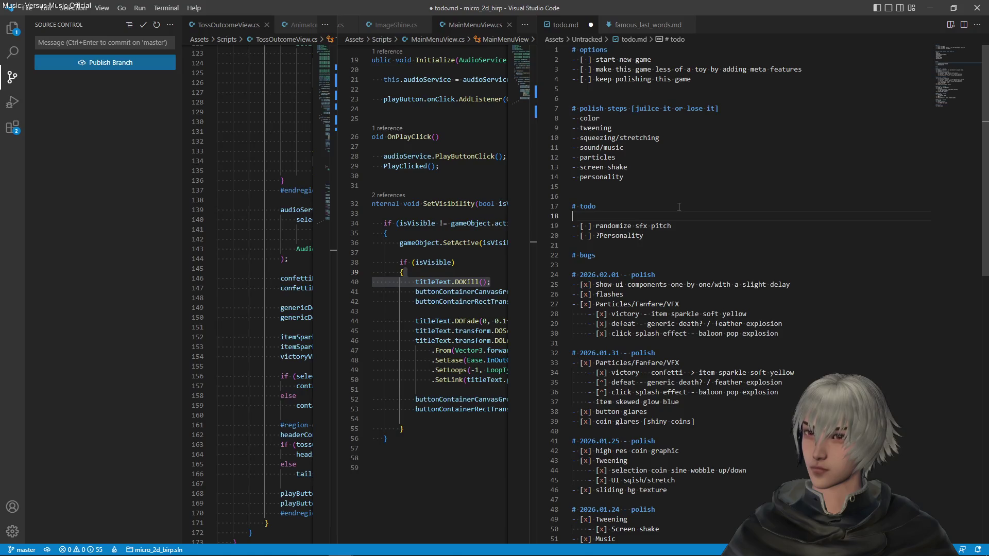
pyautogui.write(' [ ]')
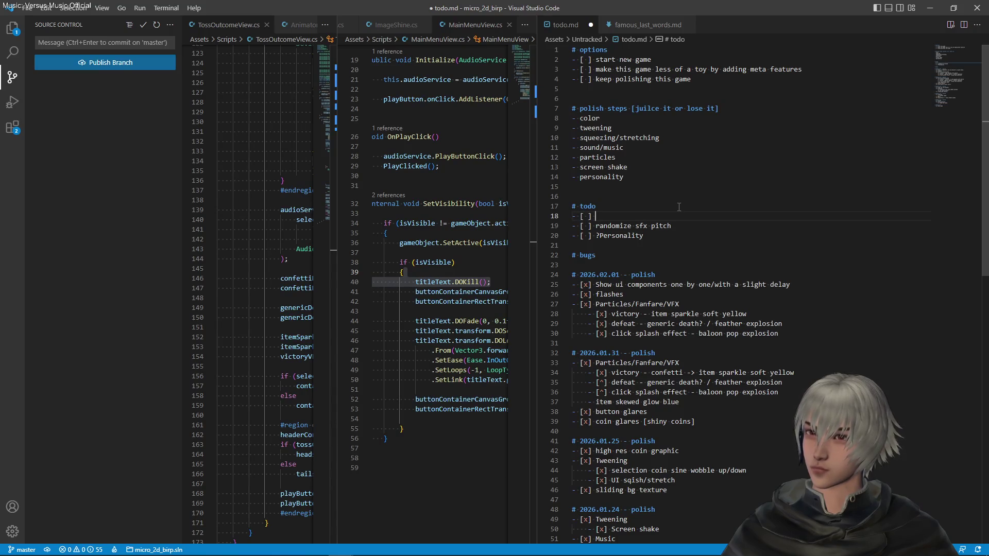
pyautogui.write(' s')
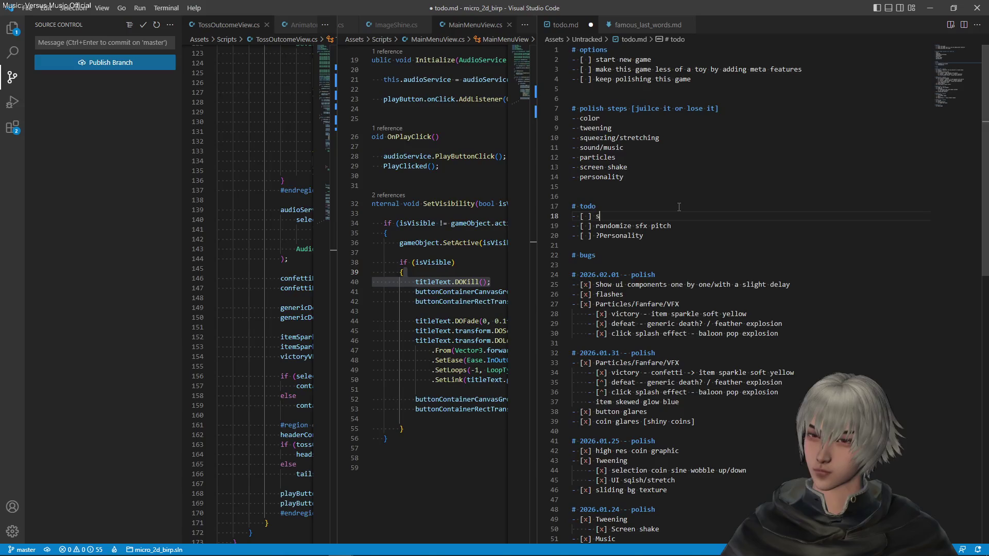
pyautogui.write('imple pr')
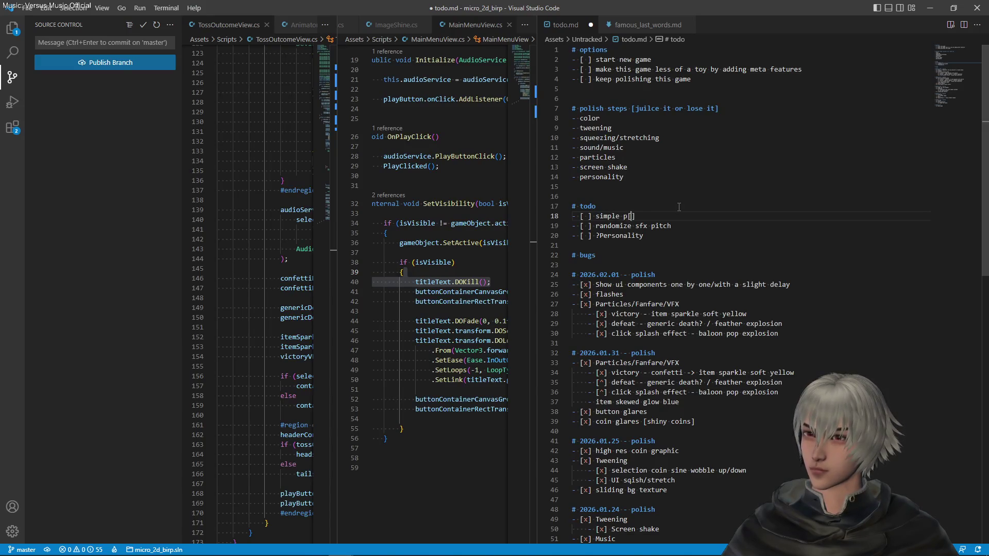
pyautogui.write('ogression')
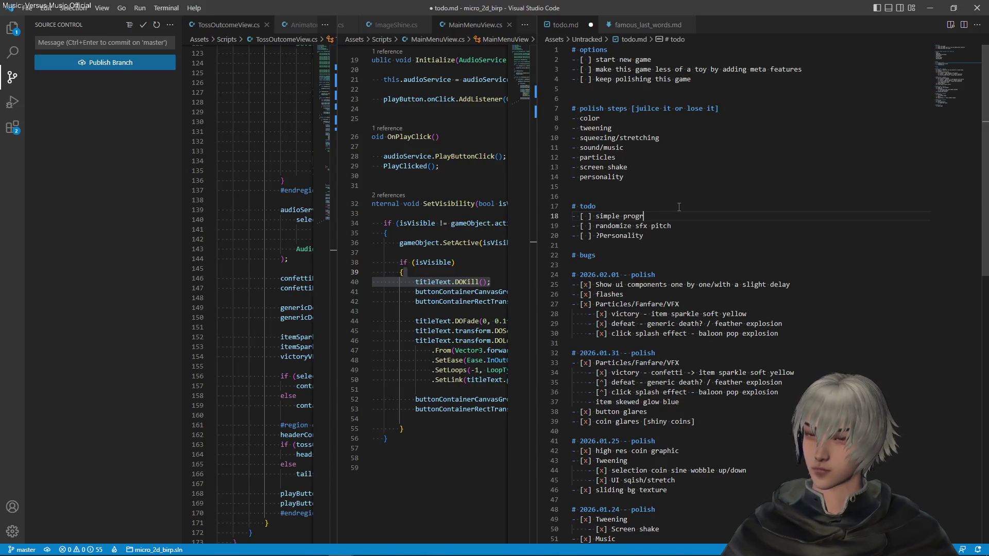
pyautogui.hotkey('ctrl', 's')
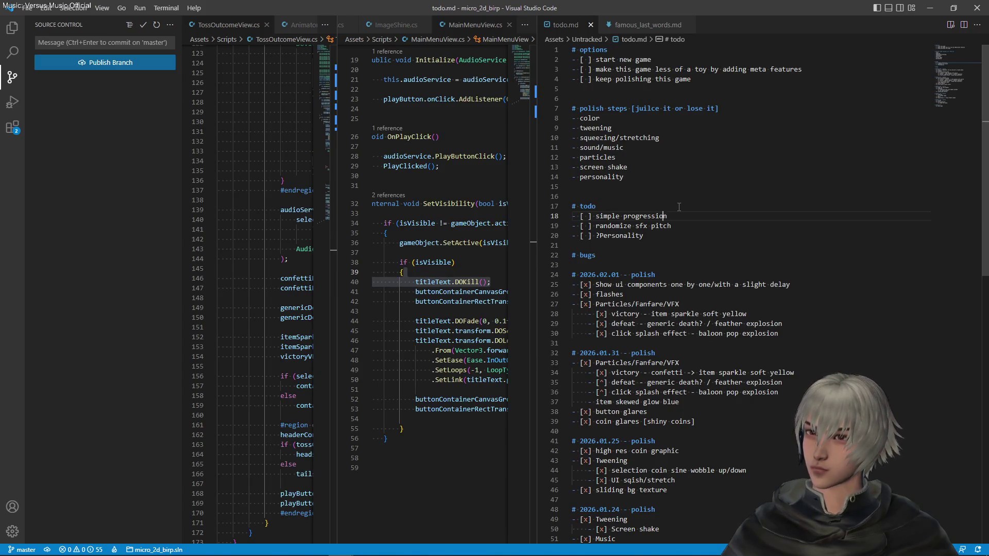
pyautogui.write('()')
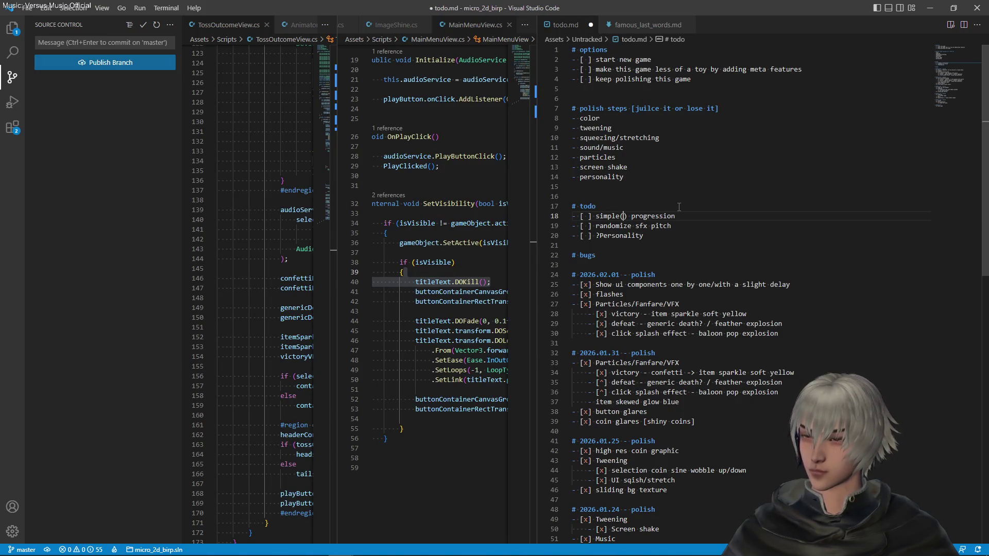
pyautogui.write('infinite')
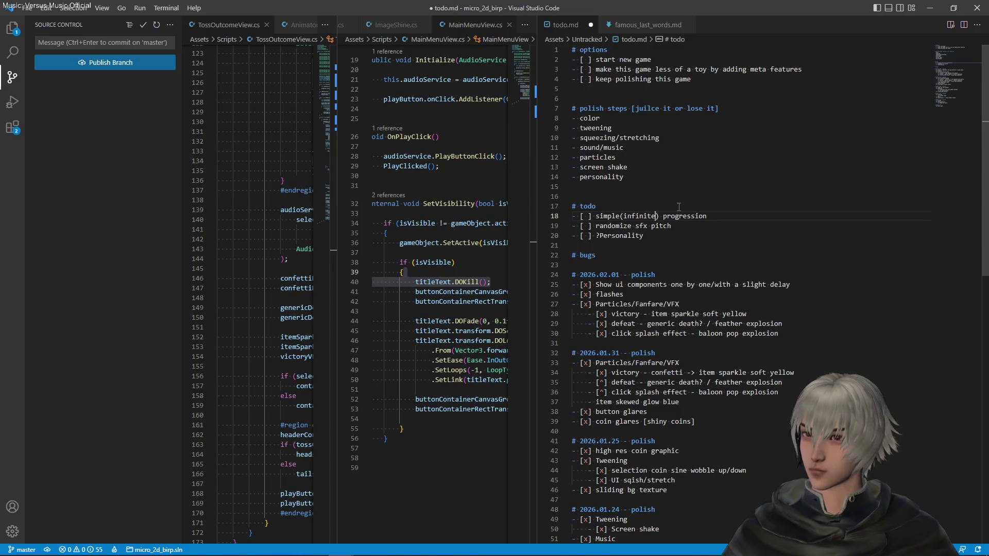
pyautogui.hotkey('ctrl', 's')
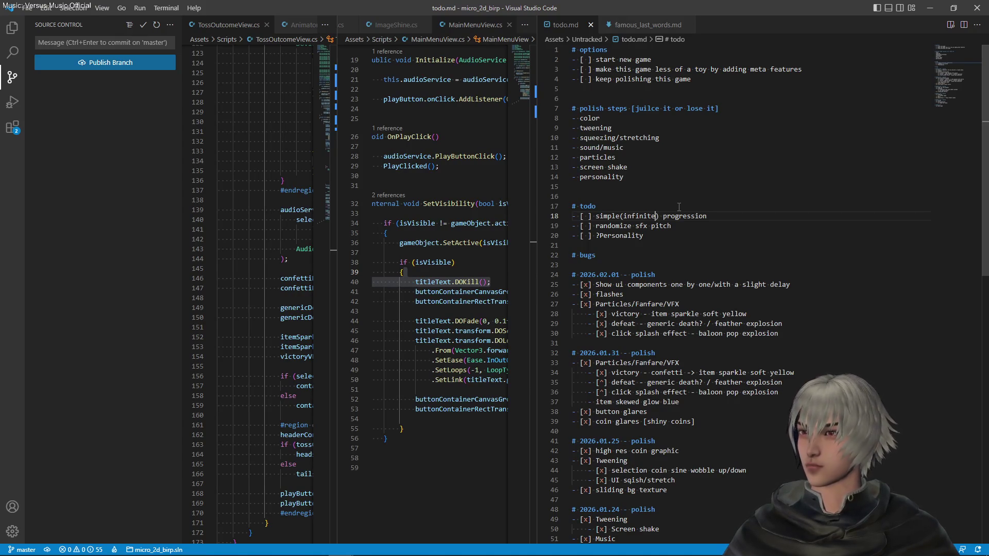
# - Insert an unchecked 'publish v1' item at the top of the todo list and save todo.md
pyautogui.click(674, 225)
pyautogui.click(625, 208)
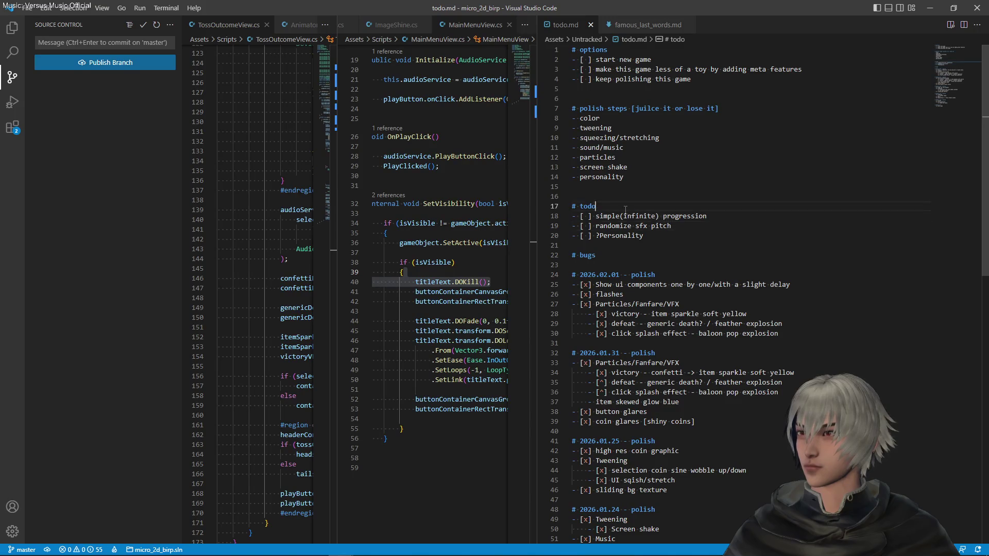
pyautogui.click(704, 80)
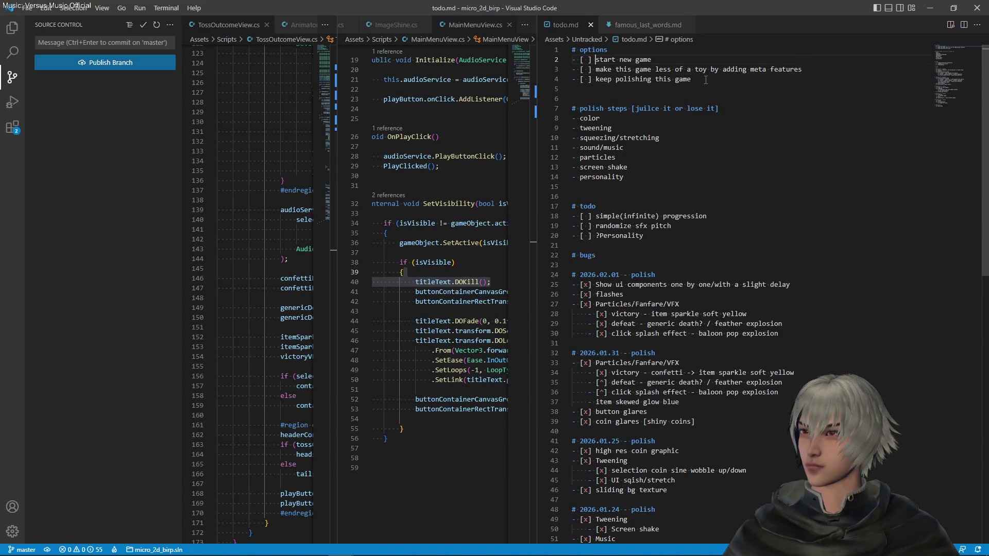
pyautogui.click(609, 208)
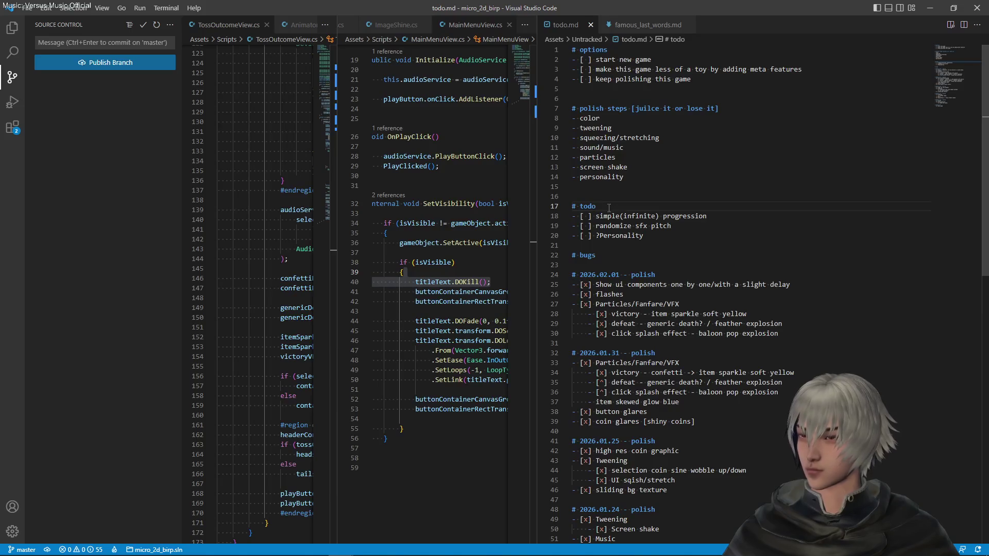
pyautogui.press('Return')
pyautogui.write('- [ ')
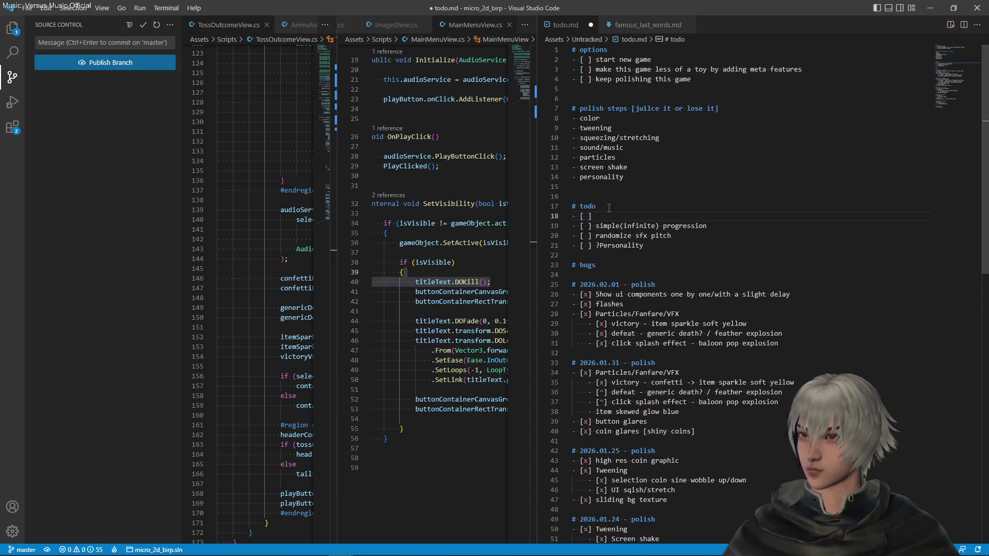
pyautogui.write('] publishj')
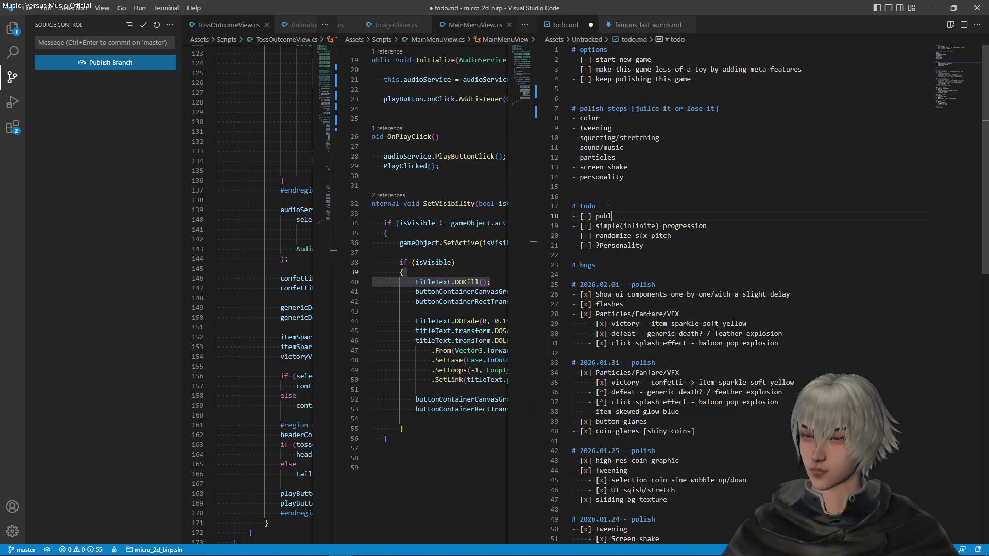
pyautogui.press('BackSpace')
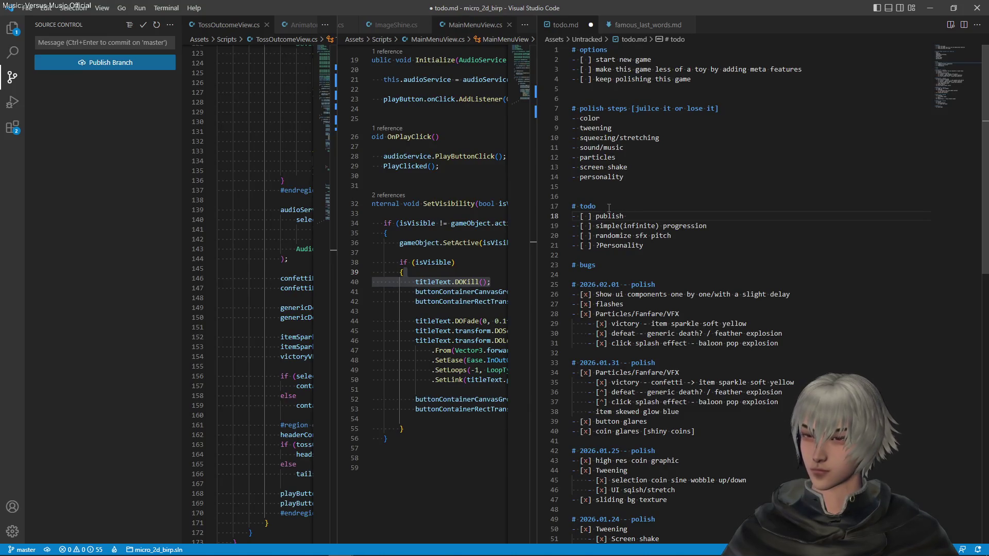
pyautogui.write(' v1')
pyautogui.hotkey('ctrl', 's')
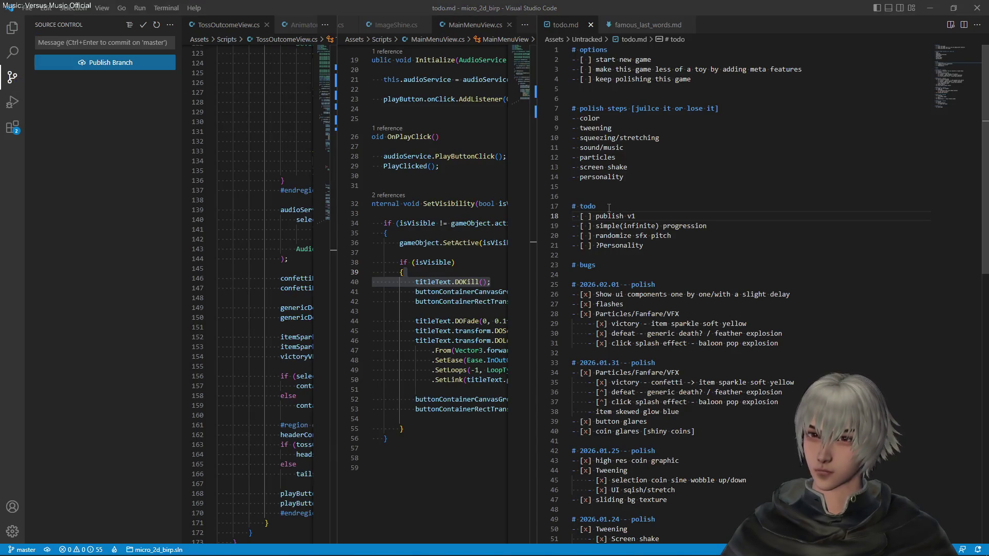
# - Return to Unity, maximize the Game view, and enter Play mode to test the game
pyautogui.hotkey('alt', 'Tab')
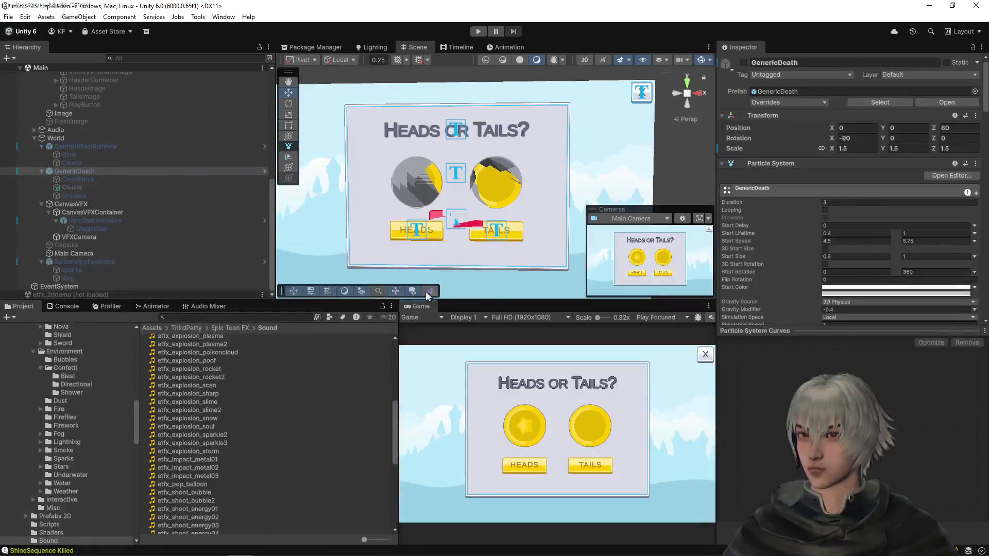
pyautogui.doubleClick(415, 308)
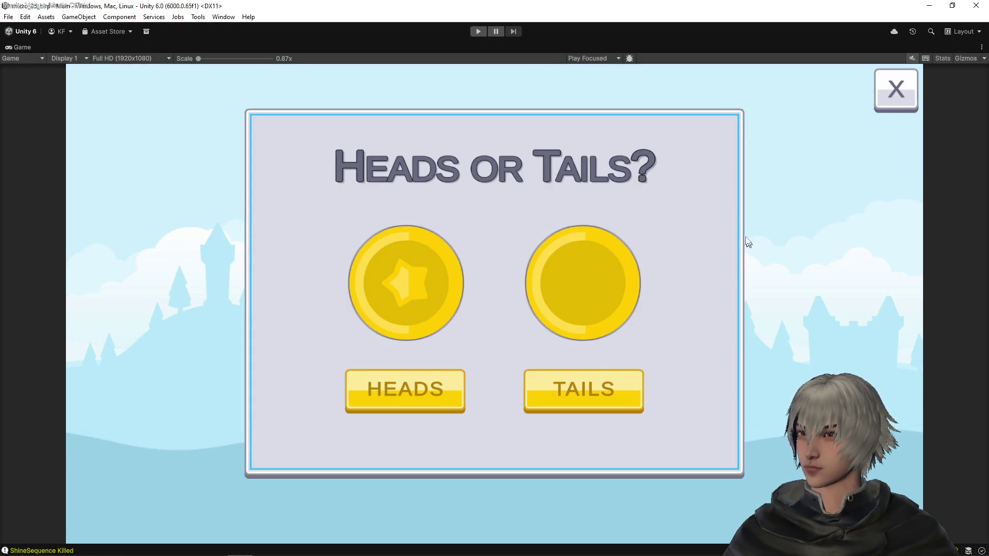
pyautogui.click(478, 31)
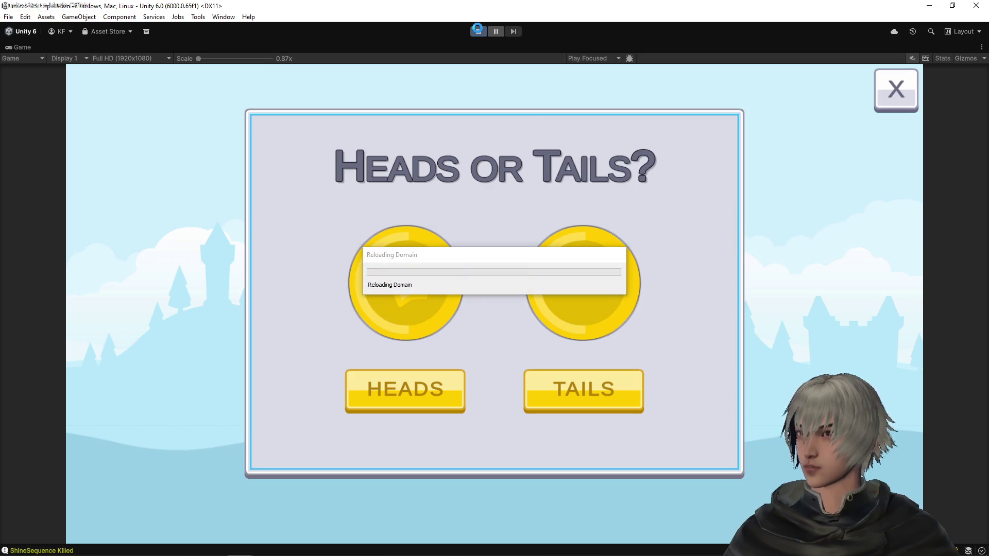